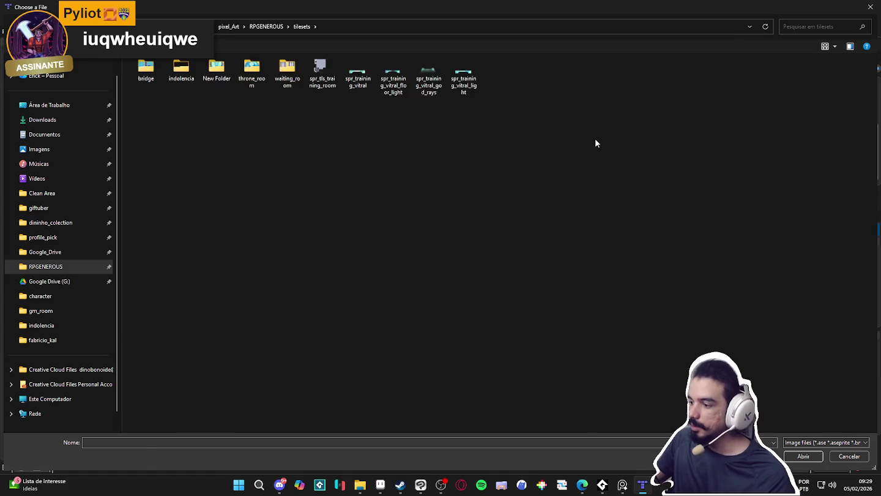
Open the indolencia folder and choose landscape.aseprite as the bg layer's image.
double_click(260, 112)
scroll(507, 196, "up", 4, "ctrl")
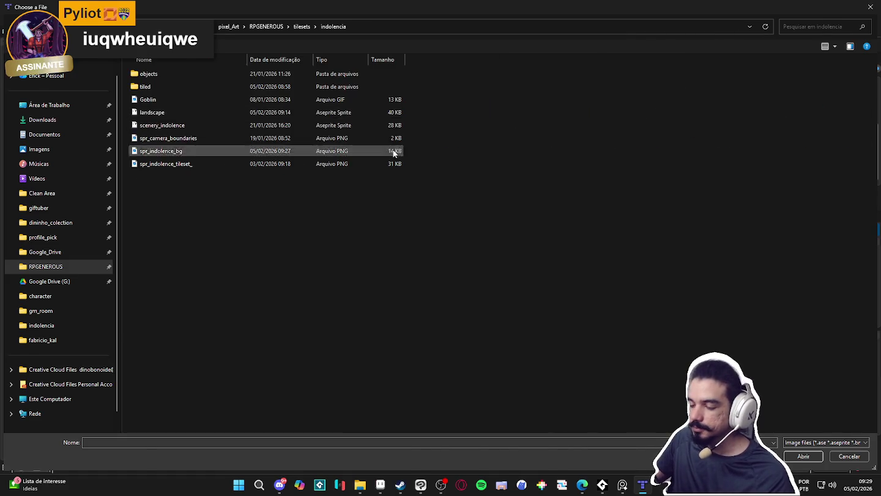
scroll(507, 200, "up", 1, "ctrl")
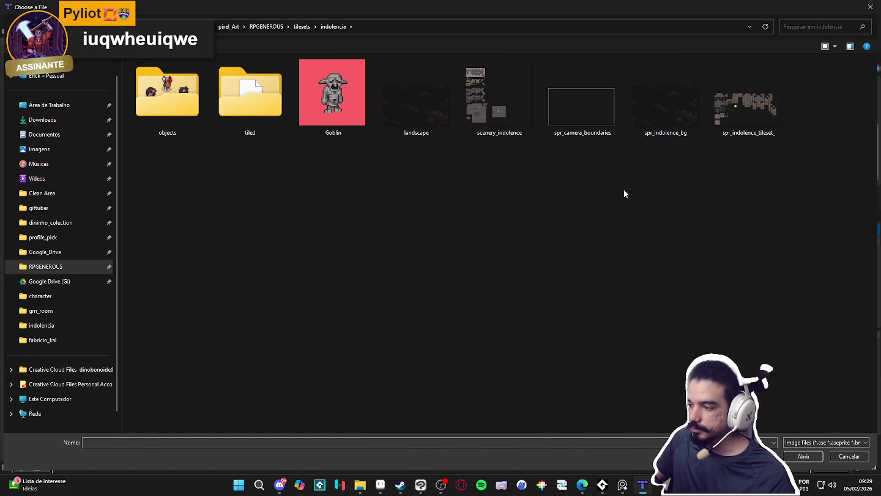
double_click(432, 110)
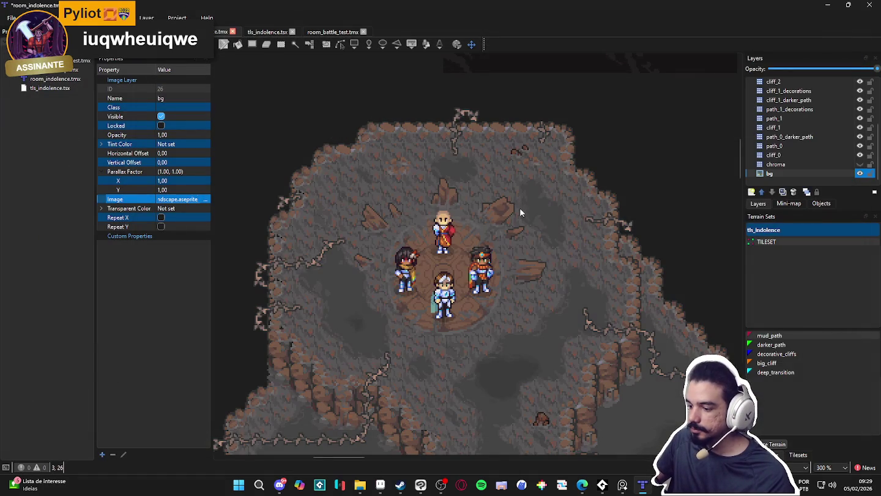
Turn on Repeat X and Repeat Y for the bg image layer.
left_click(161, 218)
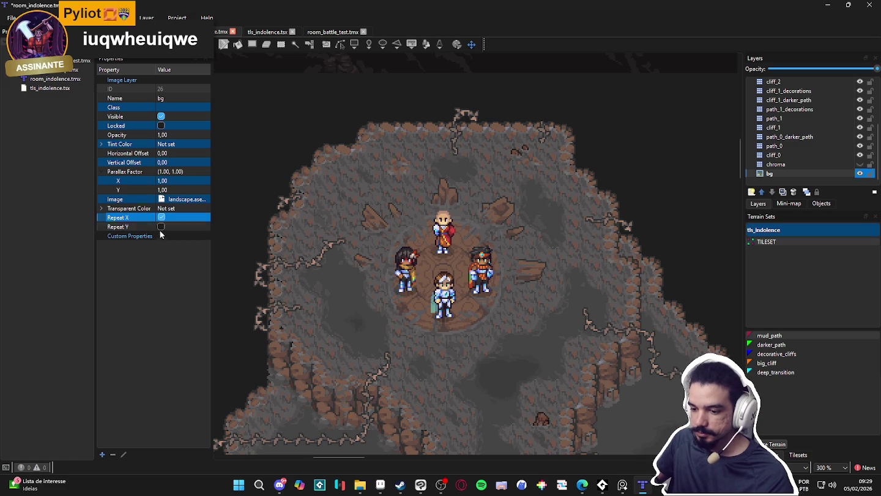
left_click(162, 228)
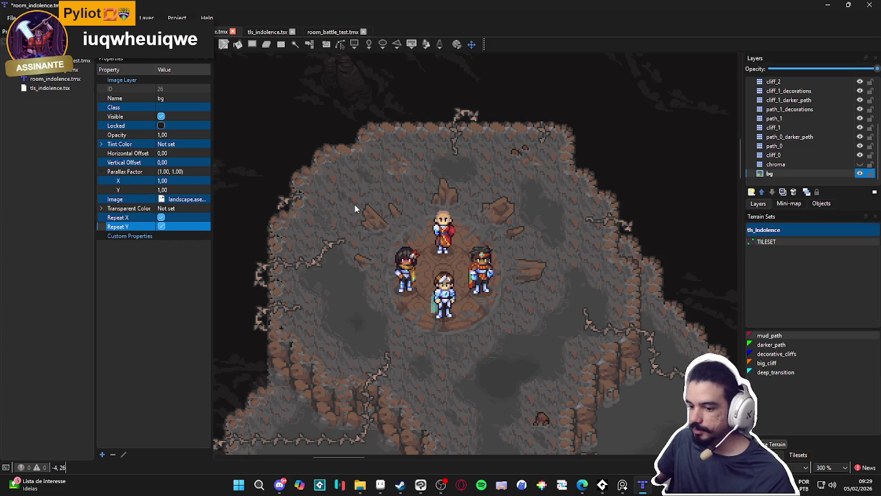
left_click(139, 237)
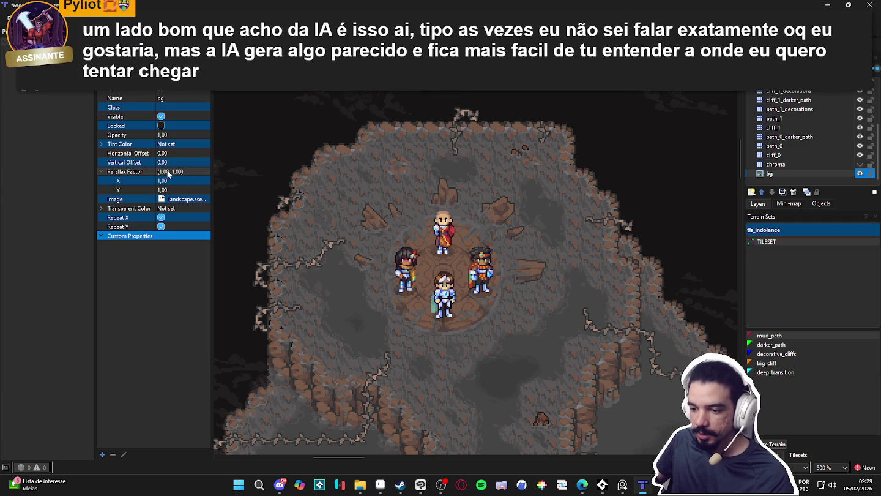
scroll(334, 210, "up", 1)
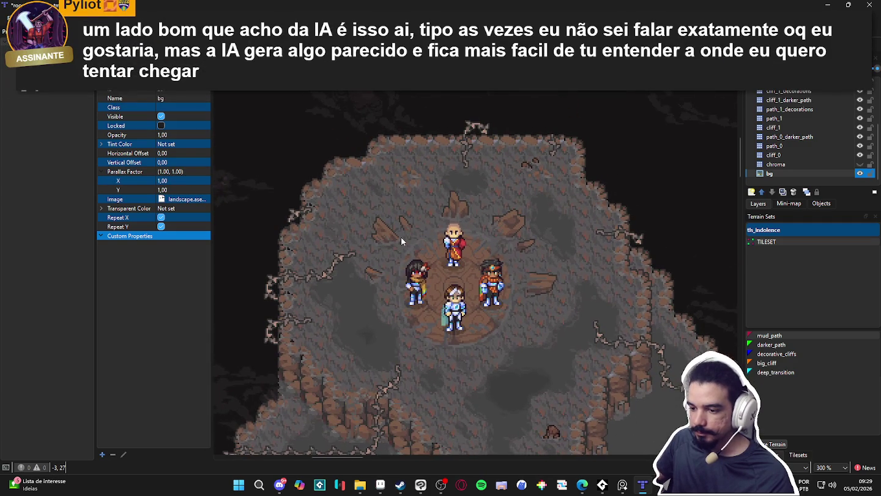
Review the bg layer's parallax factor and image, then start editing Parallax Factor X.
left_click(163, 174)
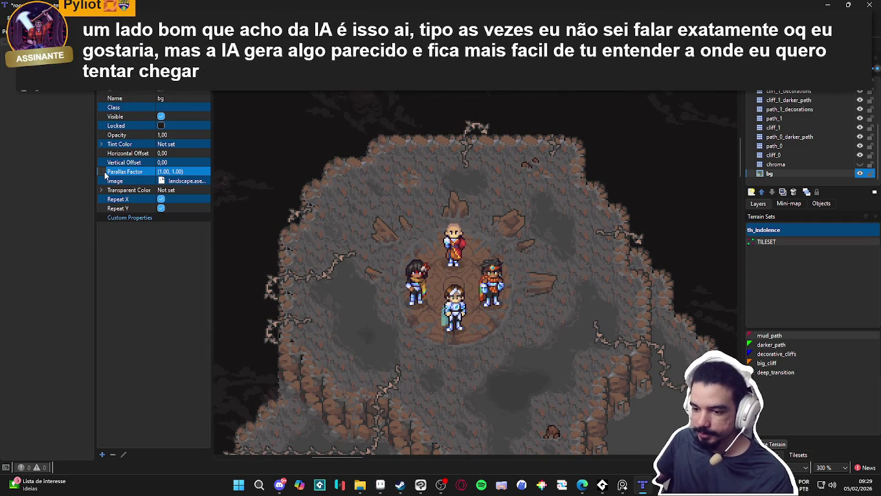
left_click(196, 199)
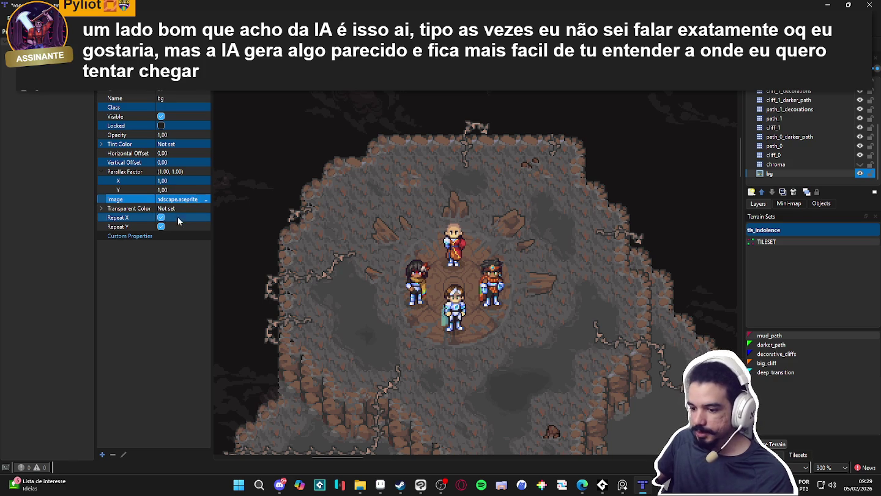
scroll(470, 214, "down", 7)
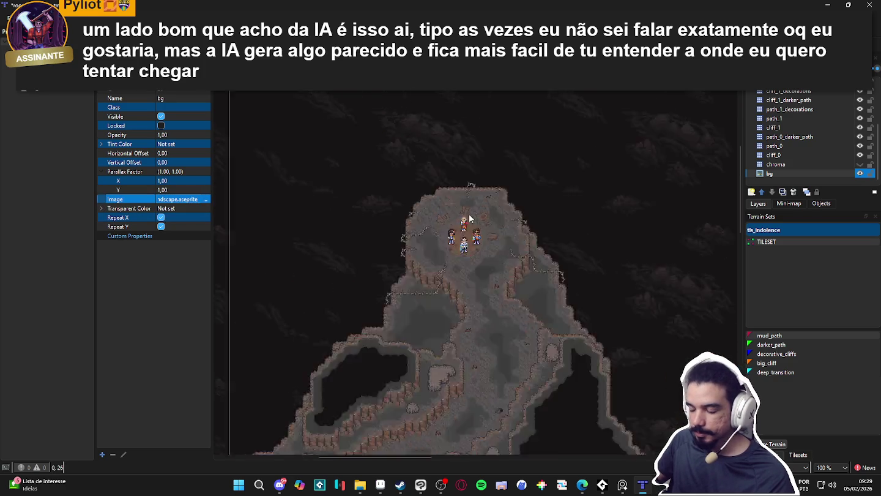
scroll(475, 224, "up", 6)
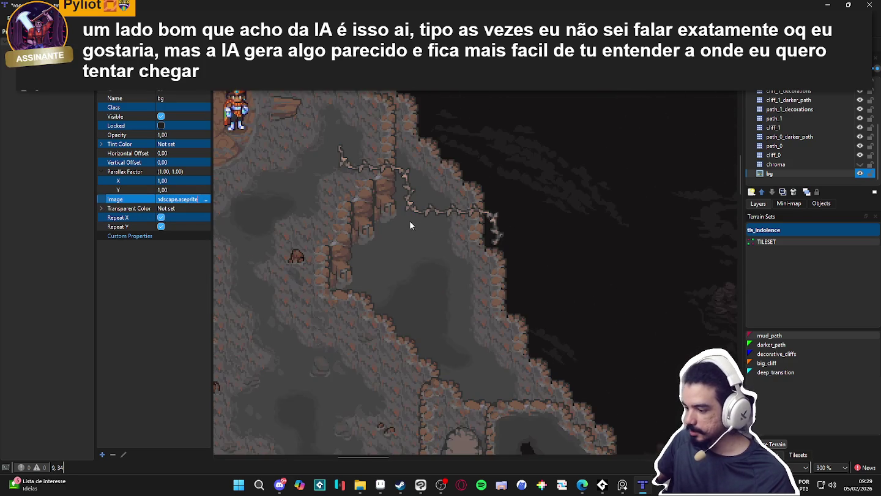
left_click_drag(526, 340, 653, 402)
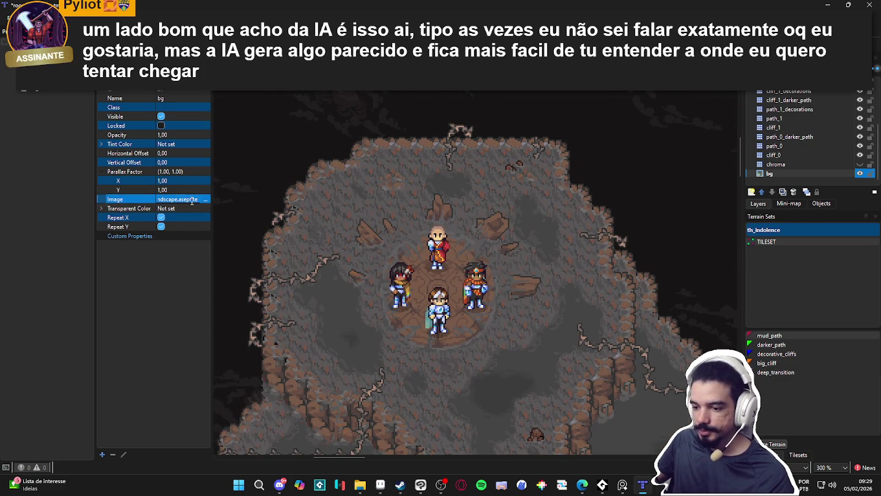
left_click(179, 181)
type("0,1")
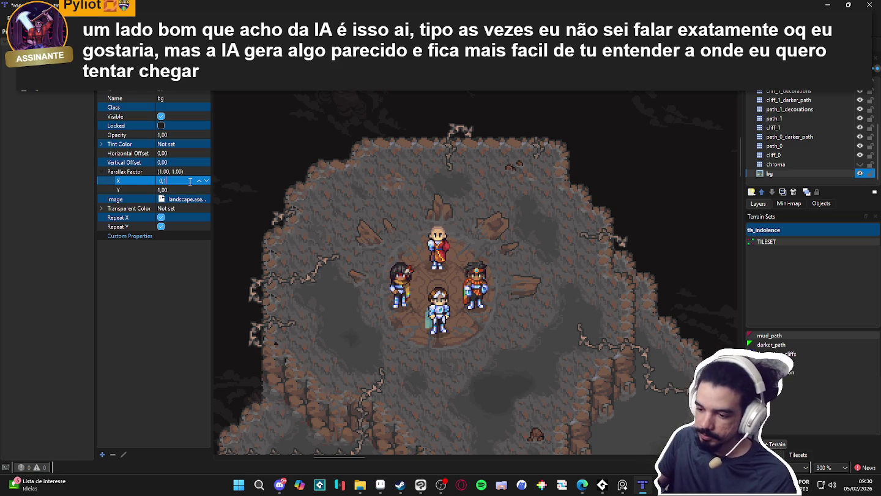
Set the bg parallax factor to 0,10 on X and Y and pan the map to preview it.
key("Tab")
type("0,")
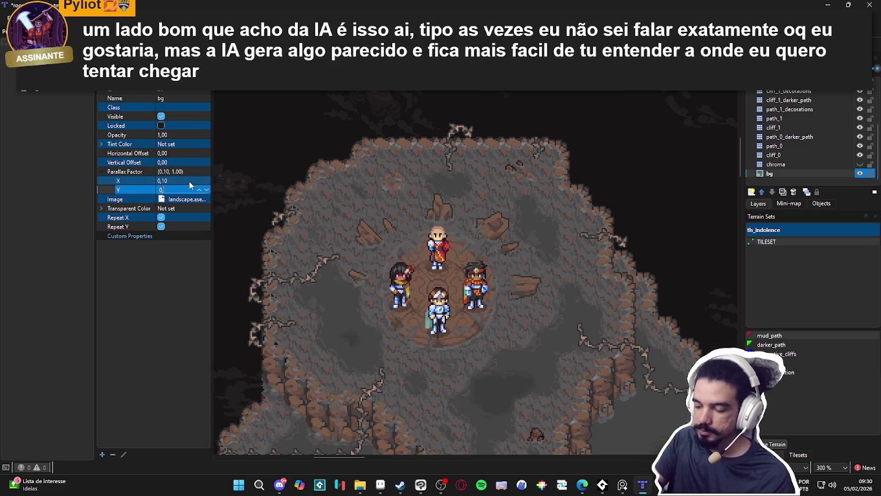
type("10")
key("Return")
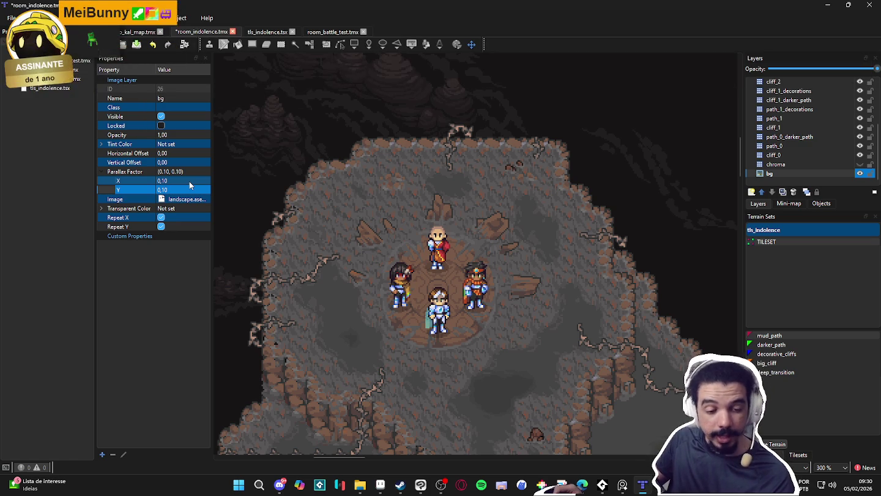
left_click_drag(396, 246, 428, 270)
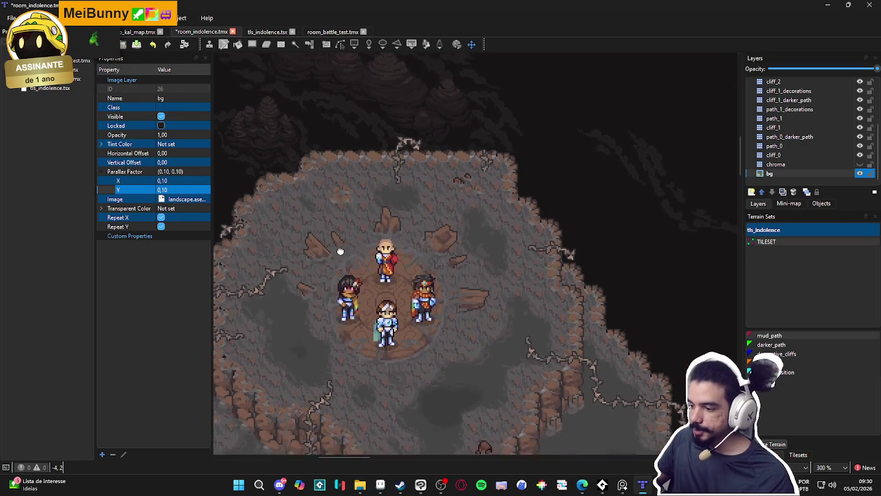
scroll(384, 275, "down", 3)
scroll(385, 275, "up", 2)
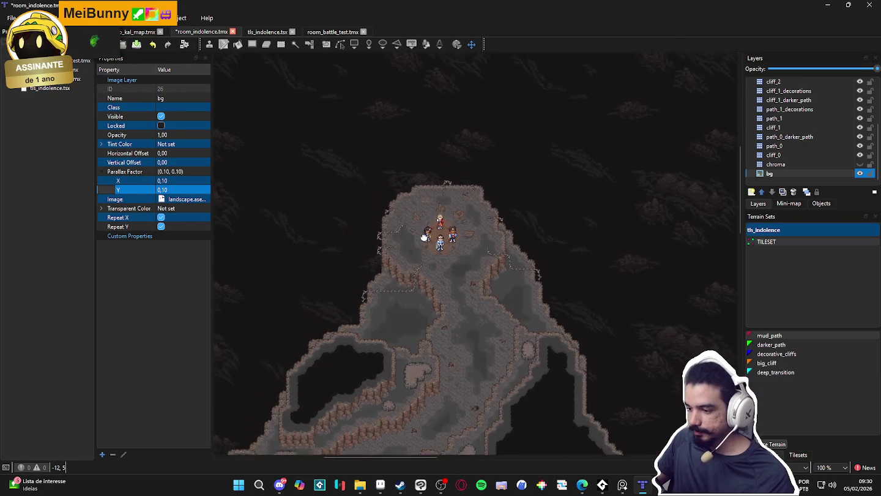
mouse_move(405, 260)
left_mouse_down()
mouse_move(390, 303)
mouse_move(440, 320)
mouse_move(378, 276)
mouse_move(410, 217)
mouse_move(401, 273)
mouse_move(432, 230)
mouse_move(368, 214)
mouse_move(410, 252)
mouse_move(377, 203)
mouse_move(409, 254)
mouse_move(400, 212)
mouse_move(357, 270)
mouse_move(456, 242)
mouse_move(367, 209)
mouse_move(403, 261)
mouse_move(455, 202)
mouse_move(371, 250)
mouse_move(456, 208)
mouse_move(376, 248)
mouse_move(400, 257)
mouse_move(456, 235)
mouse_move(358, 178)
mouse_move(403, 301)
mouse_move(477, 179)
mouse_move(364, 240)
mouse_move(442, 278)
mouse_move(461, 220)
mouse_move(439, 216)
mouse_move(410, 278)
mouse_move(354, 257)
mouse_move(405, 222)
mouse_move(404, 270)
mouse_move(405, 208)
mouse_move(399, 282)
mouse_move(404, 272)
mouse_move(405, 297)
mouse_move(385, 201)
mouse_move(418, 196)
mouse_move(383, 289)
mouse_move(399, 259)
mouse_move(389, 279)
mouse_move(402, 177)
mouse_move(398, 257)
mouse_move(408, 288)
left_mouse_up()
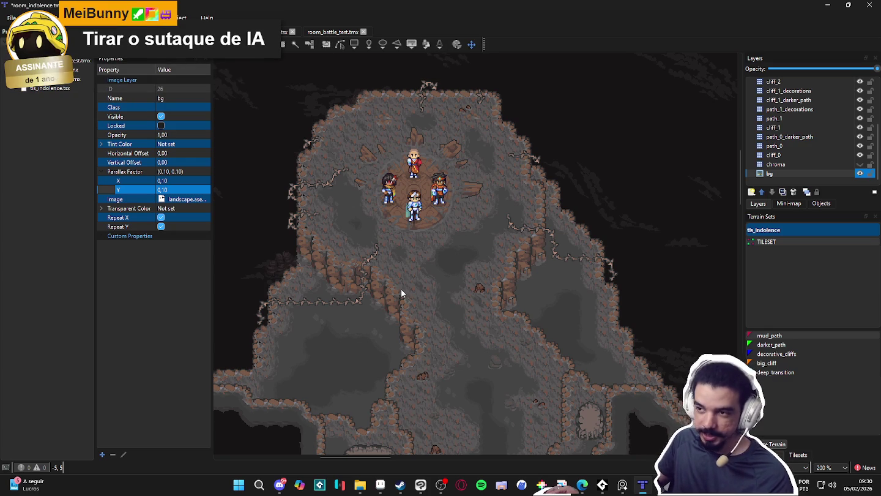
left_click_drag(397, 277, 404, 336)
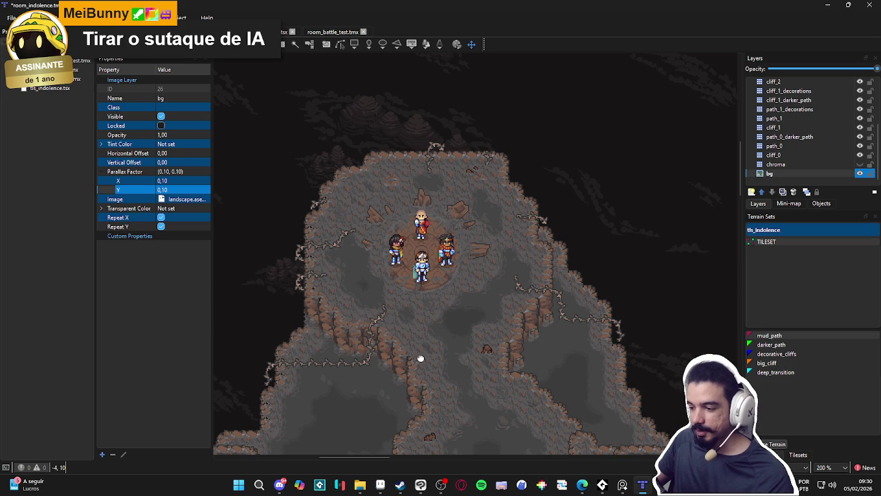
scroll(422, 360, "down", 1)
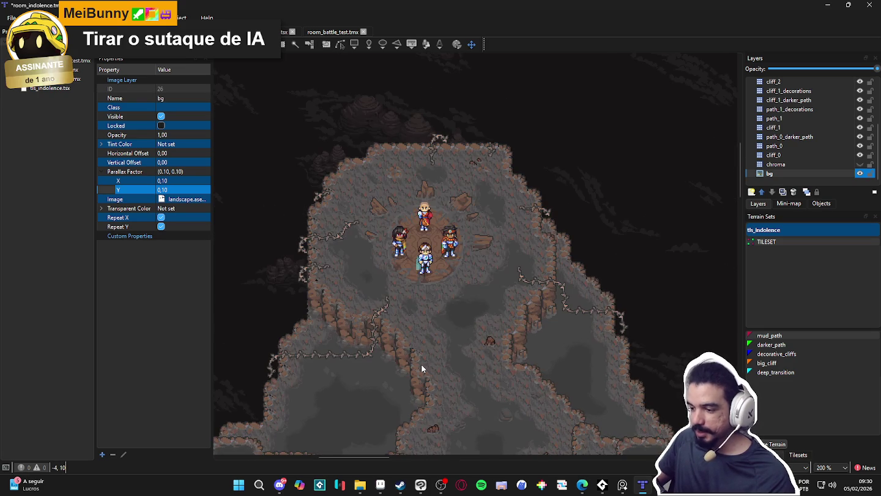
scroll(422, 364, "down", 1)
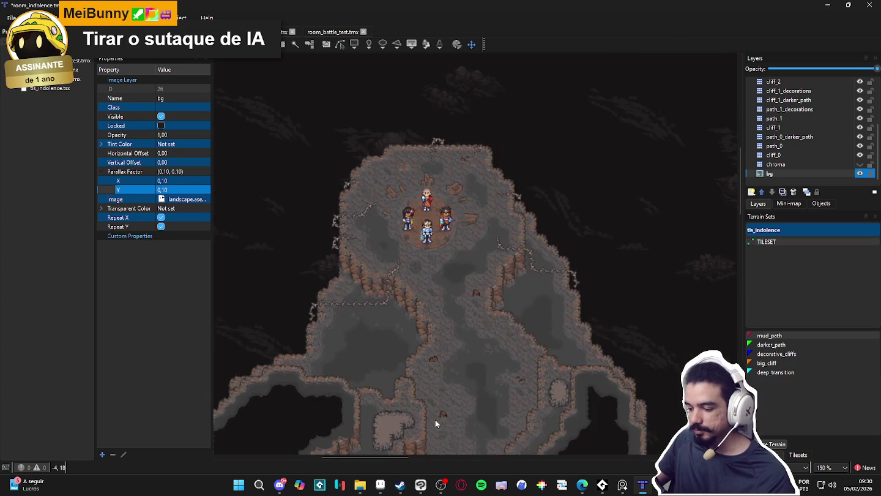
scroll(427, 385, "down", 3)
scroll(401, 353, "up", 1)
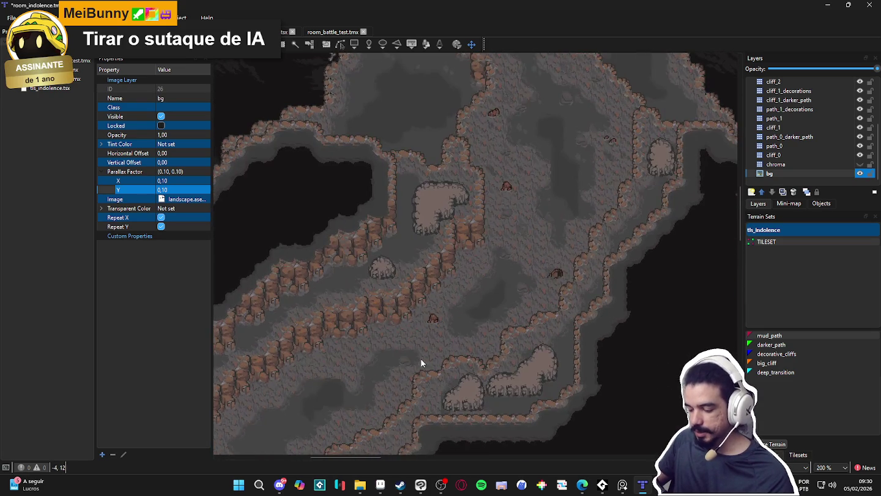
left_click_drag(432, 350, 470, 304)
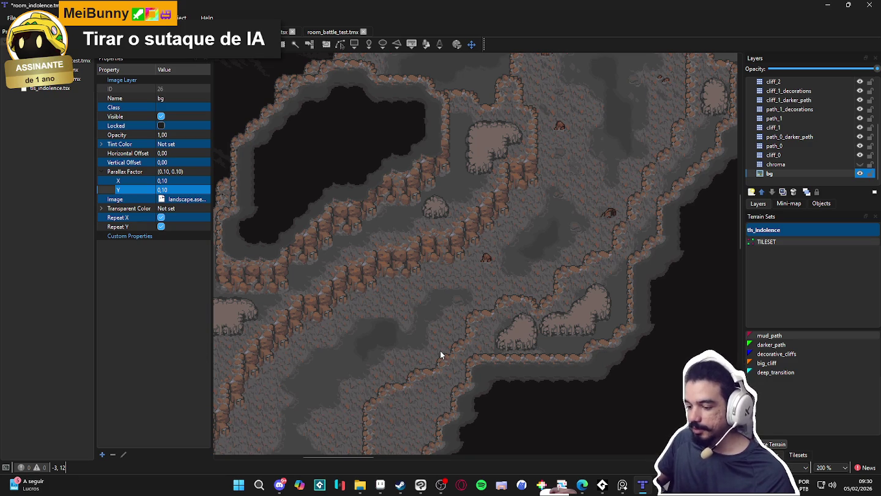
scroll(440, 350, "down", 1)
scroll(440, 349, "up", 1)
left_click_drag(497, 248, 413, 314)
left_click_drag(456, 190, 450, 308)
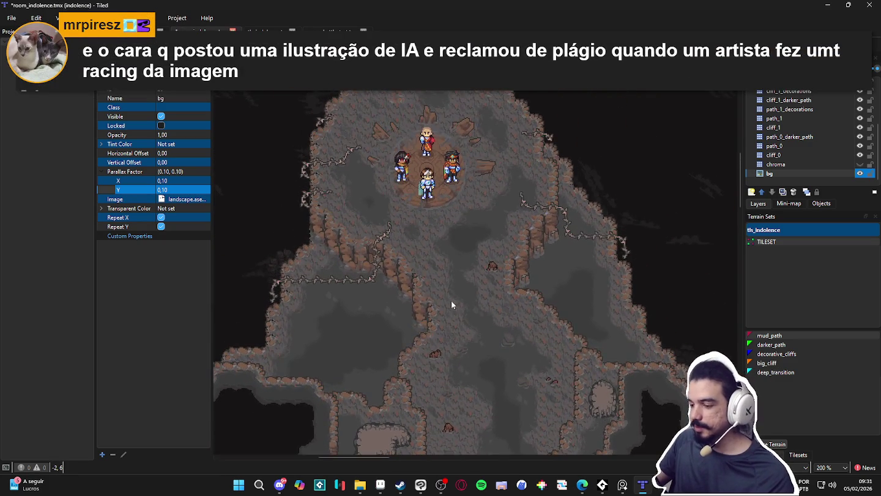
scroll(444, 316, "down", 1)
scroll(428, 348, "up", 1)
mouse_move(415, 392)
left_mouse_down()
mouse_move(422, 343)
mouse_move(465, 309)
left_mouse_up()
mouse_move(444, 260)
left_mouse_down()
mouse_move(449, 291)
mouse_move(489, 196)
mouse_move(432, 297)
mouse_move(428, 320)
left_mouse_up()
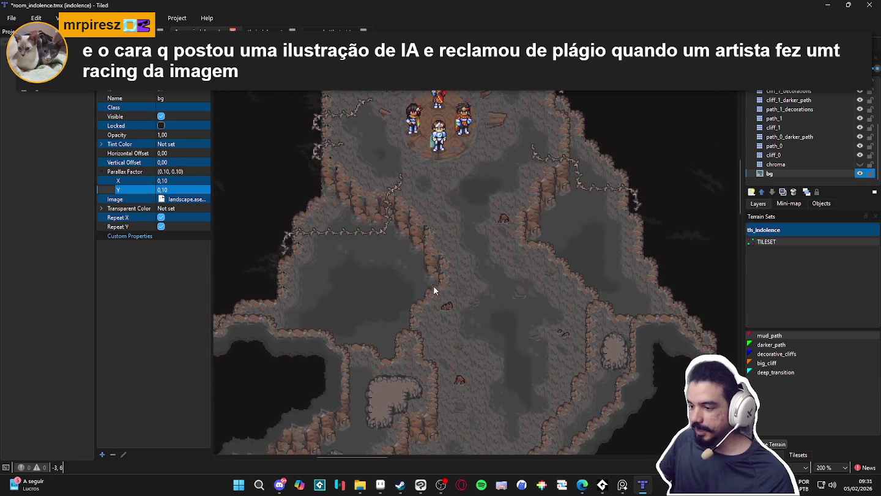
scroll(428, 321, "down", 1)
scroll(435, 297, "up", 2)
scroll(435, 356, "down", 2)
scroll(444, 322, "up", 1)
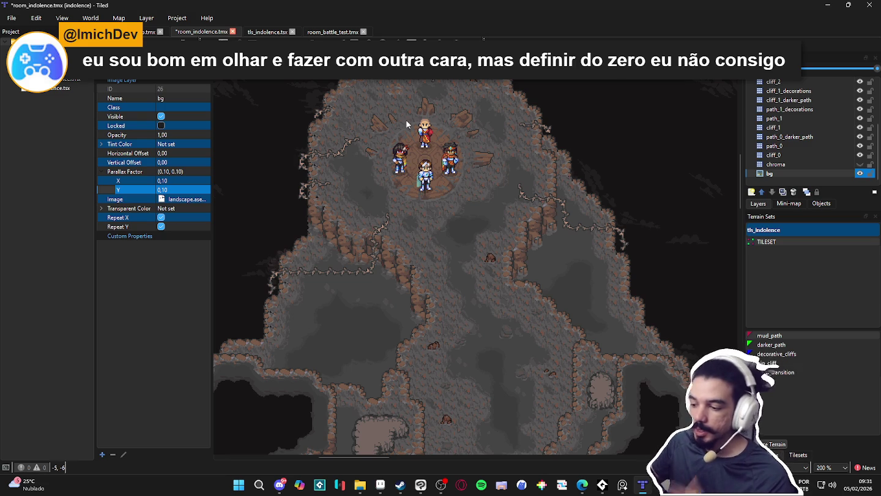
left_click_drag(434, 155, 444, 188)
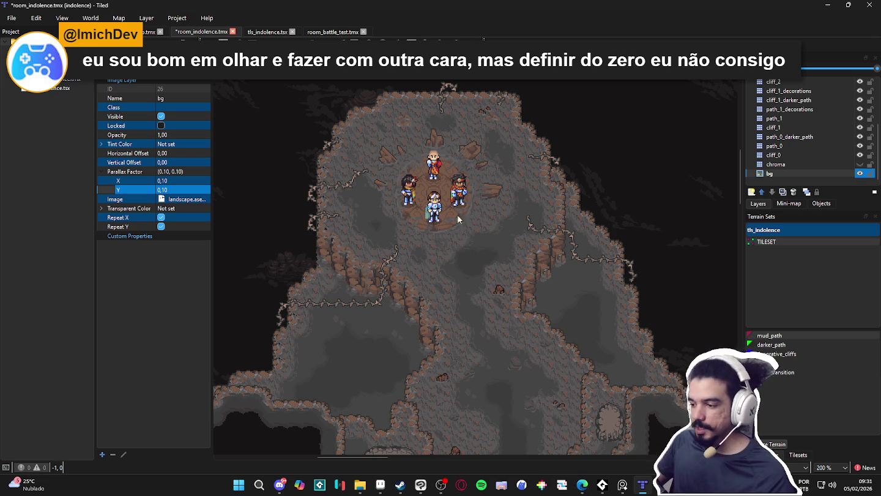
scroll(454, 297, "down", 1)
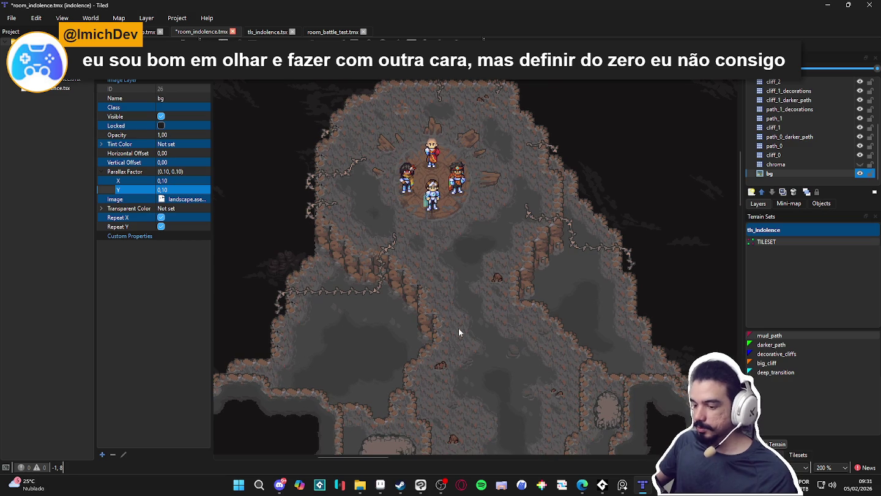
scroll(476, 343, "down", 10)
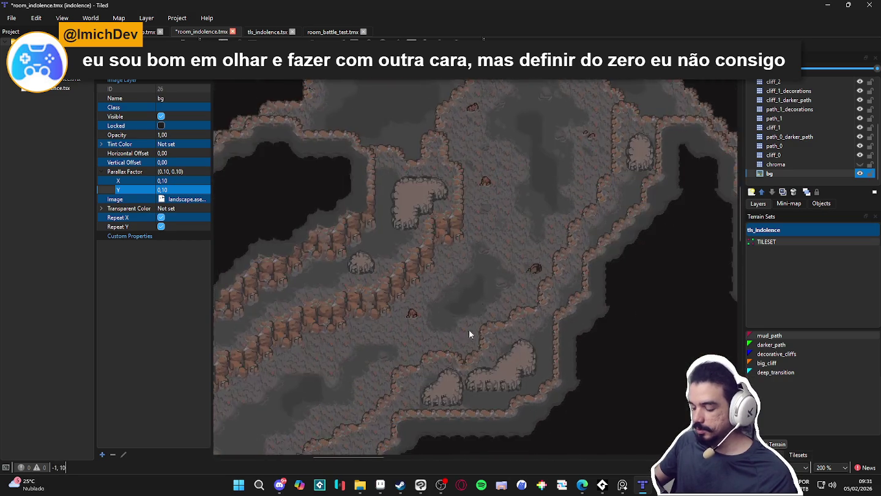
scroll(490, 333, "up", 5)
scroll(490, 333, "down", 2)
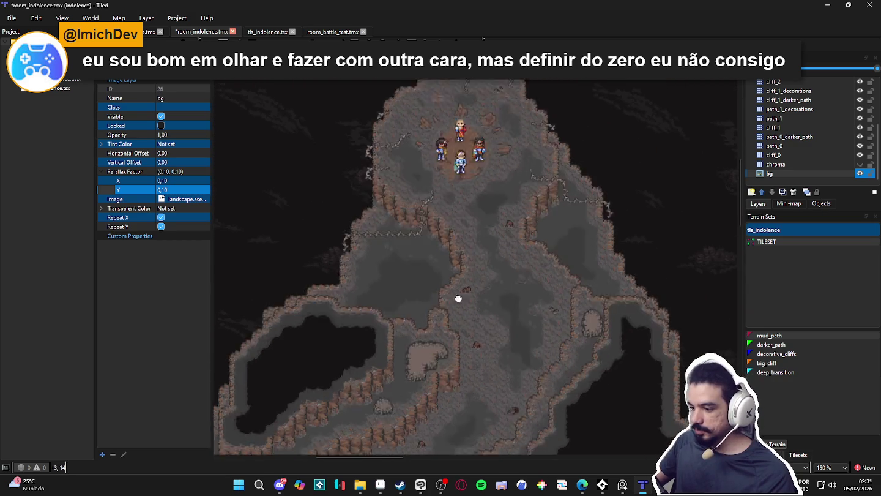
scroll(499, 261, "down", 3)
scroll(440, 268, "up", 1)
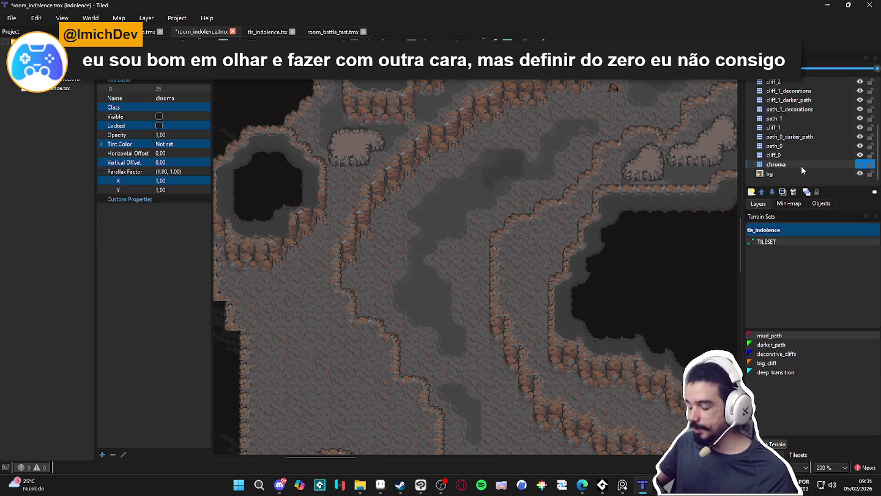
left_click(776, 174)
scroll(518, 183, "down", 1)
mouse_move(518, 184)
left_mouse_down()
mouse_move(610, 122)
mouse_move(581, 177)
mouse_move(536, 183)
mouse_move(551, 181)
mouse_move(458, 301)
left_mouse_up()
scroll(546, 186, "down", 1)
scroll(458, 301, "up", 4)
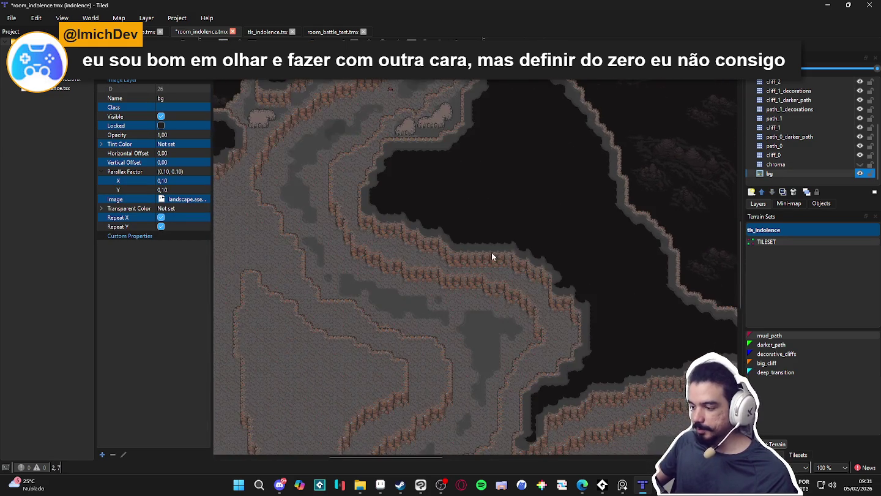
mouse_move(432, 234)
left_mouse_down()
mouse_move(459, 156)
mouse_move(472, 177)
mouse_move(610, 108)
mouse_move(510, 227)
left_mouse_up()
scroll(510, 227, "up", 5)
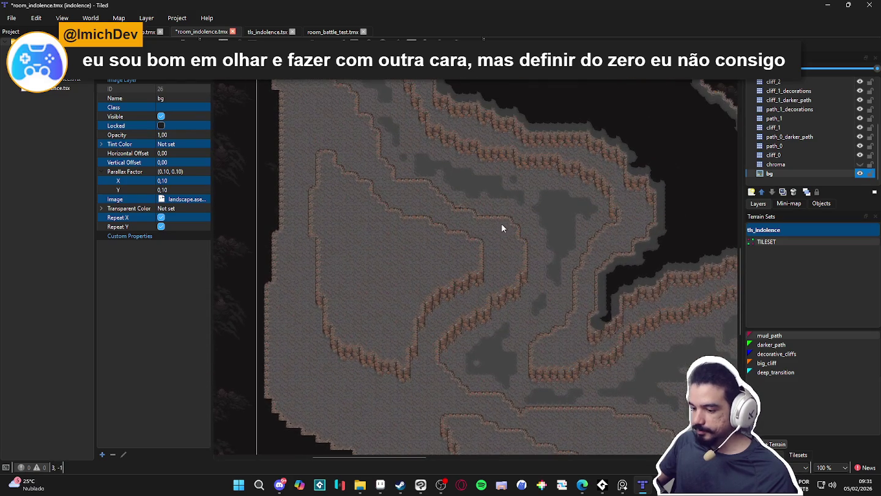
scroll(345, 250, "up", 1)
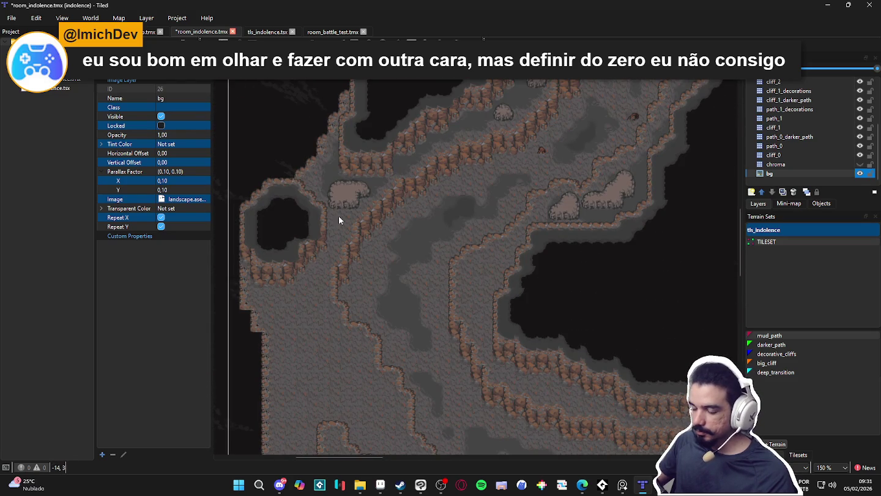
left_click(808, 156)
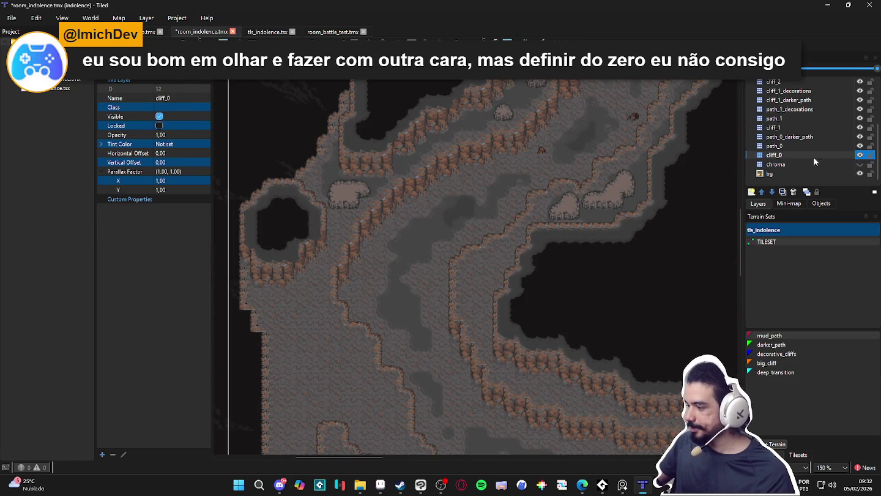
left_click(837, 148)
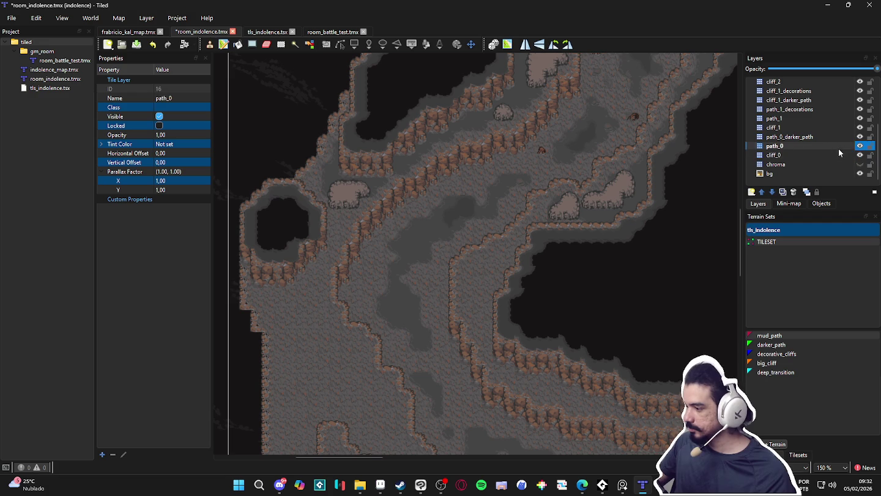
Hide path_0 and check cliff_1 and cliff_2 contents, leaving cliff_2 selected and visible.
scroll(371, 289, "up", 2)
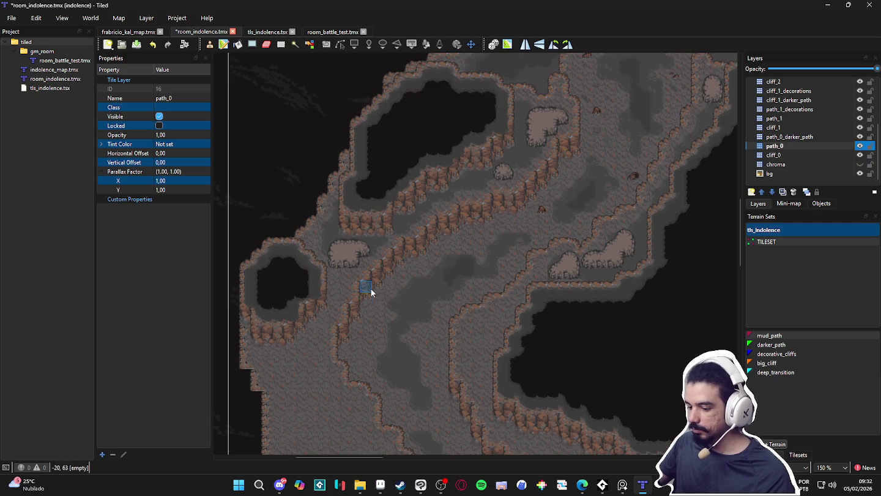
scroll(351, 270, "down", 2)
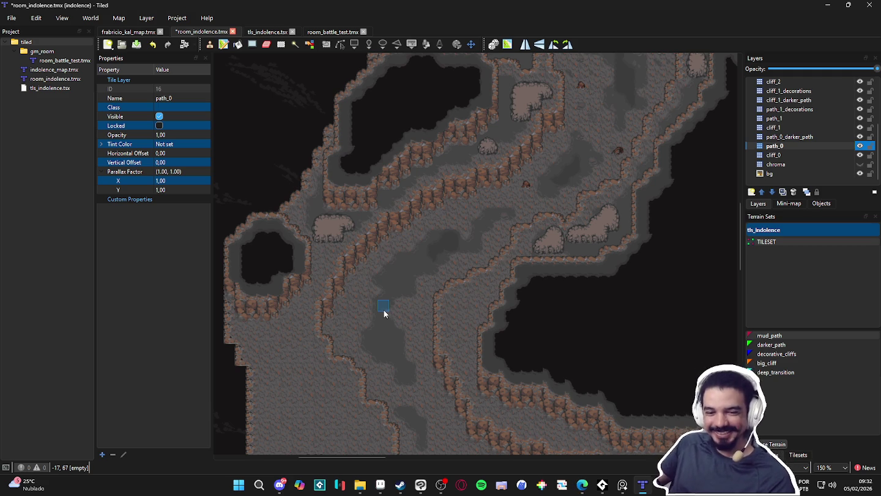
mouse_move(362, 302)
left_mouse_down()
mouse_move(352, 330)
mouse_move(392, 311)
left_mouse_up()
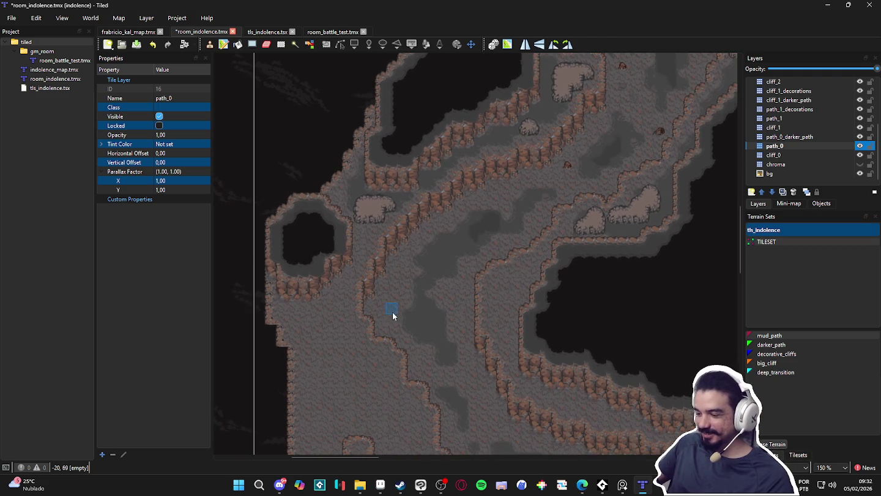
left_click(859, 145)
scroll(857, 147, "up", 1)
left_click(860, 156)
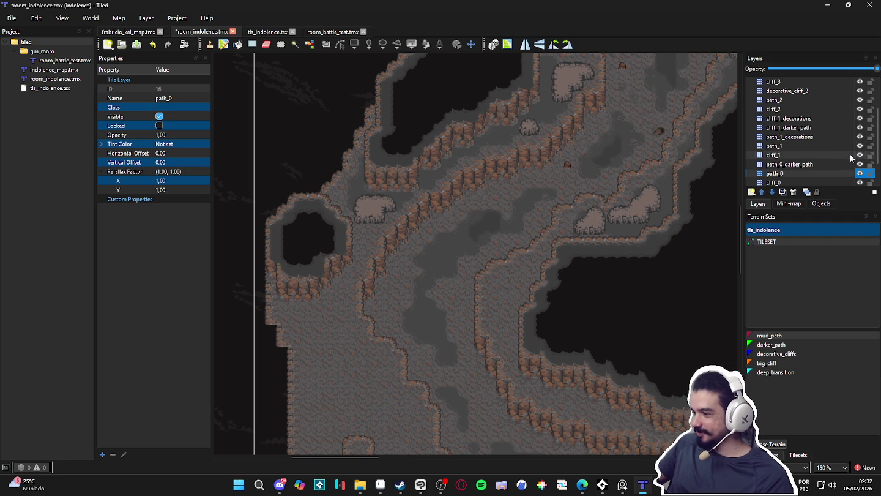
double_click(860, 157)
scroll(857, 147, "up", 1)
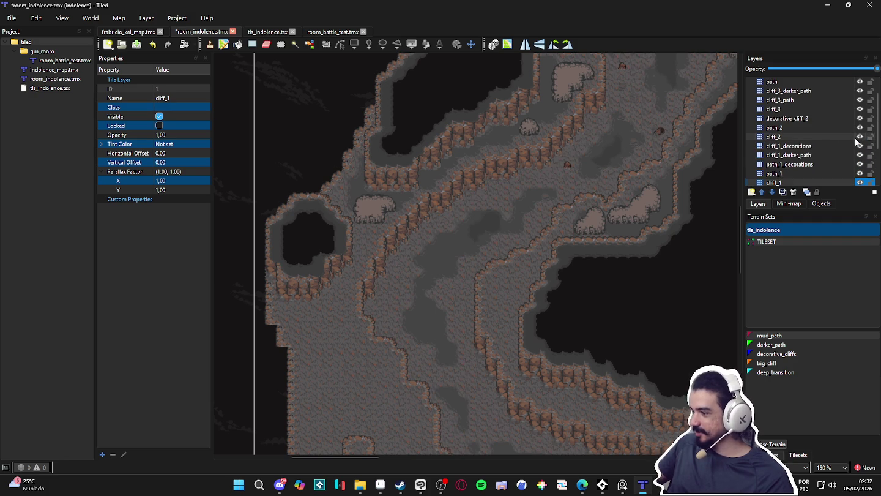
left_click(860, 136)
left_click(860, 136)
left_click(846, 138)
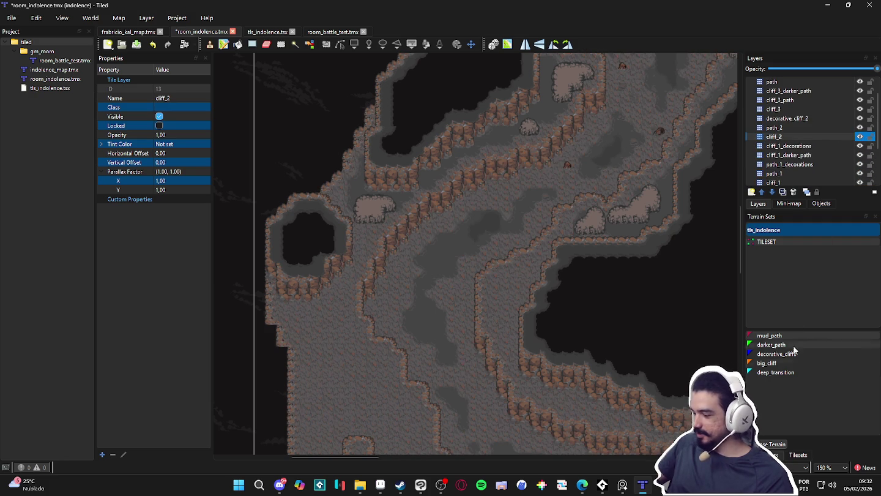
Select a two-tile cliff-wall column in the tls_indolence tileset as the stamp.
left_click(799, 453)
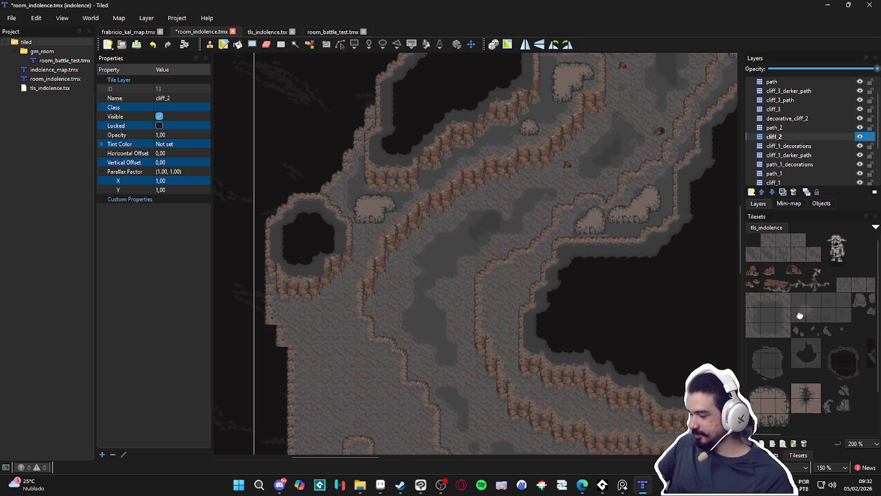
scroll(821, 284, "right", 4)
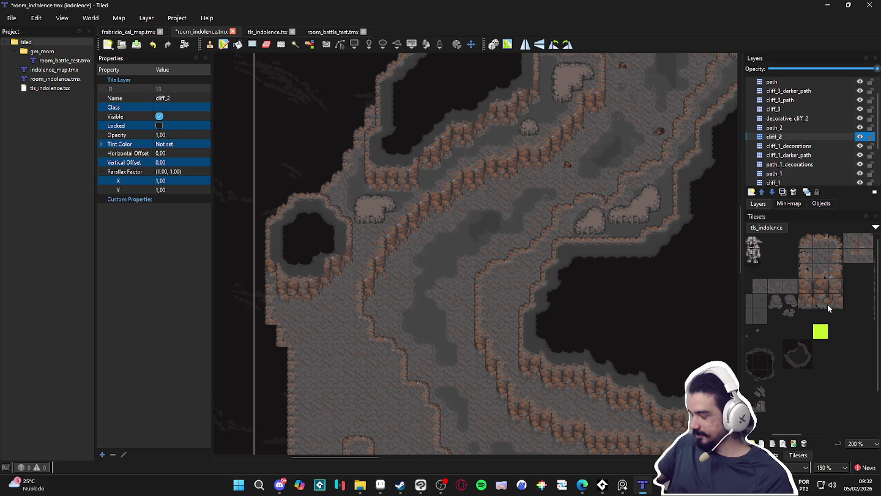
scroll(782, 310, "right", 4)
left_click_drag(798, 305, 798, 312)
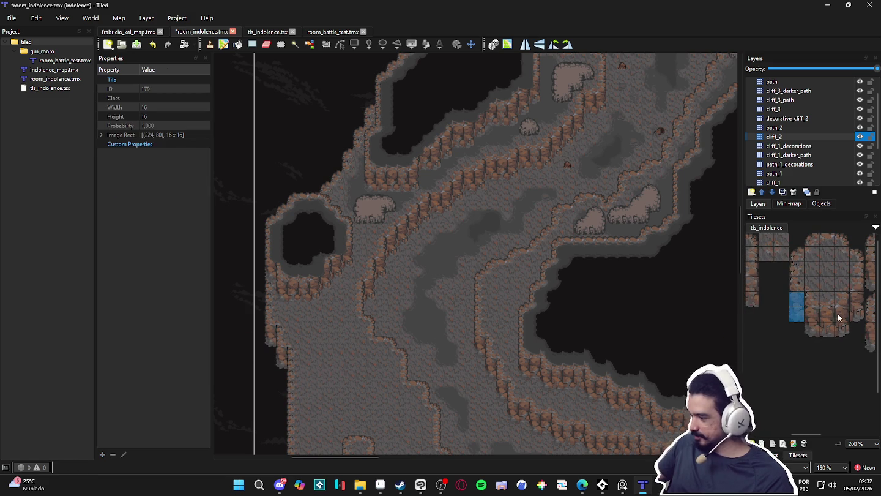
scroll(839, 313, "right", 4)
scroll(780, 325, "left", 5)
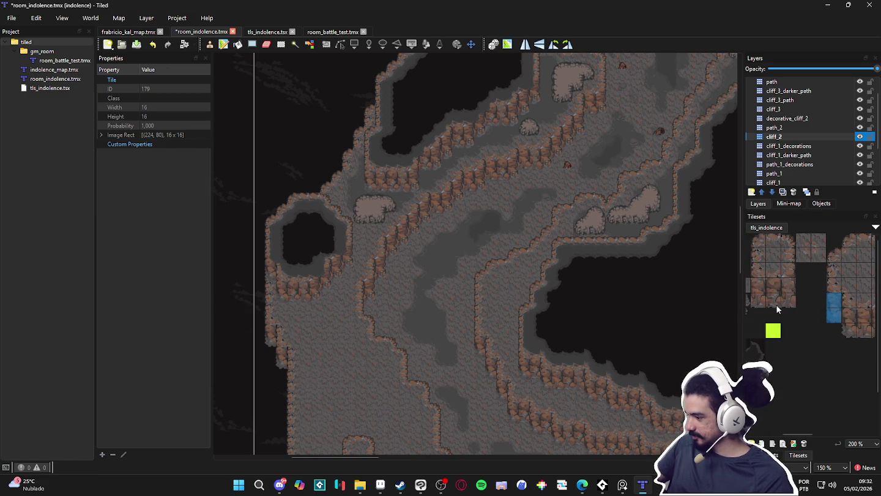
scroll(776, 322, "right", 4)
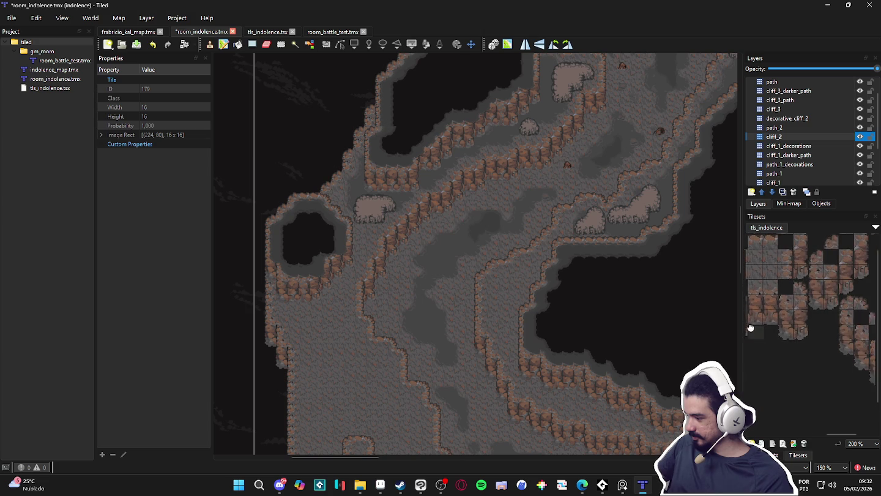
scroll(808, 342, "left", 3)
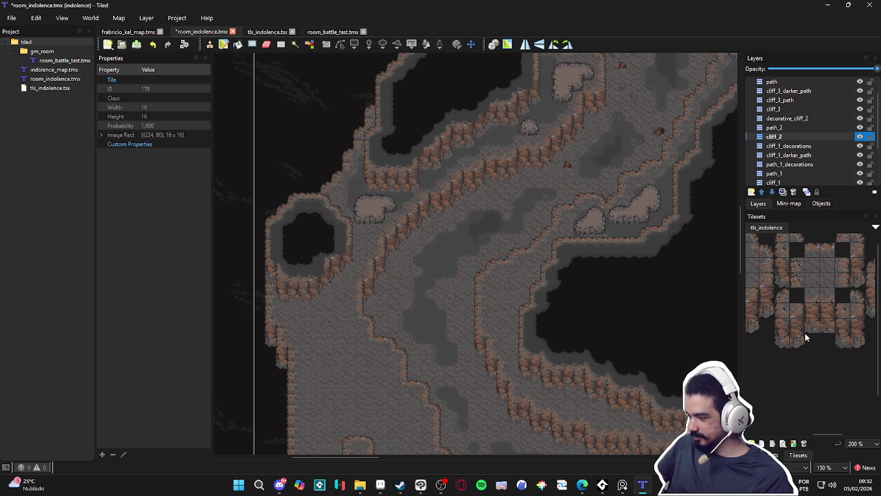
scroll(808, 340, "left", 4)
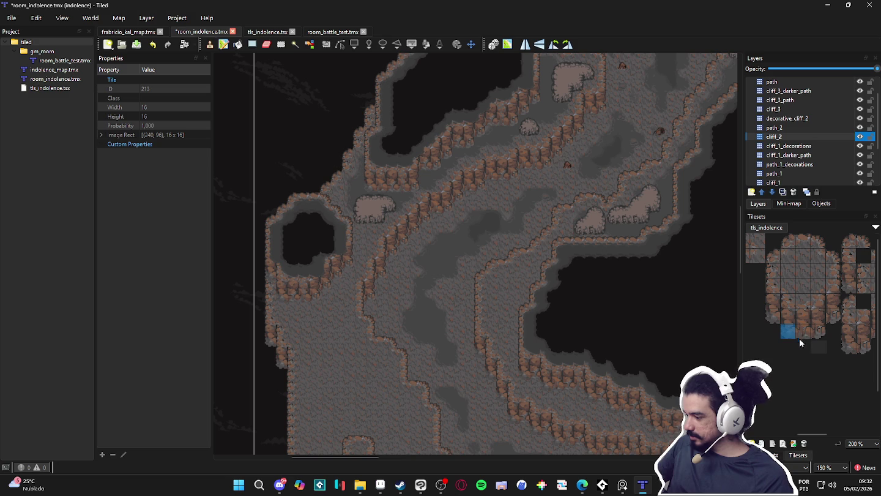
left_click_drag(817, 334, 773, 344)
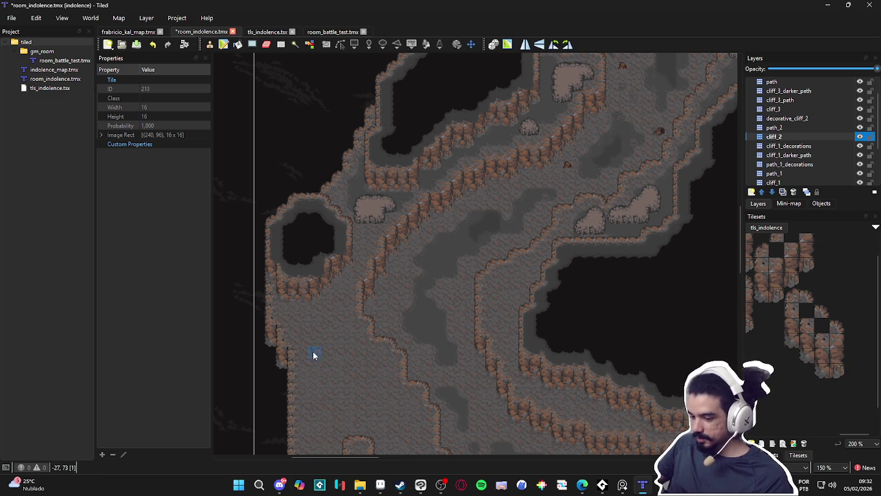
Move the view to the map's lower-left cliff edge and toggle cliff_2 off and on.
scroll(330, 324, "left", 5)
scroll(330, 324, "down", 2)
scroll(404, 318, "down", 2)
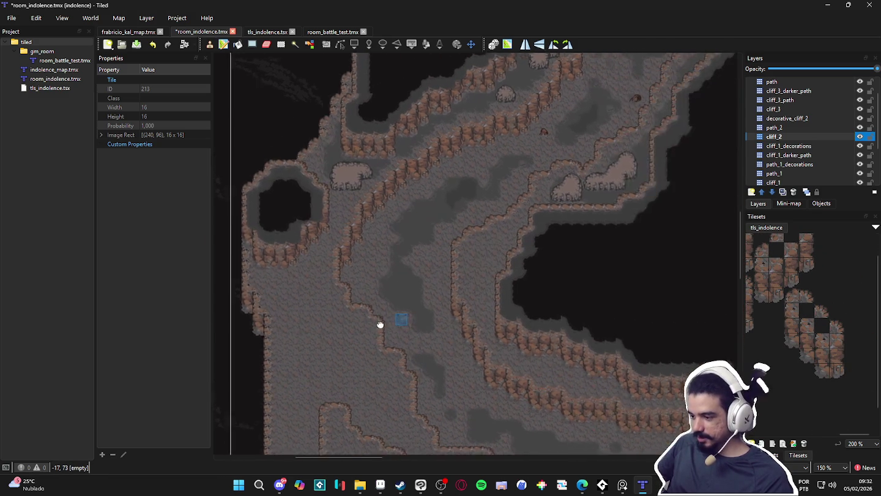
scroll(336, 340, "up", 1)
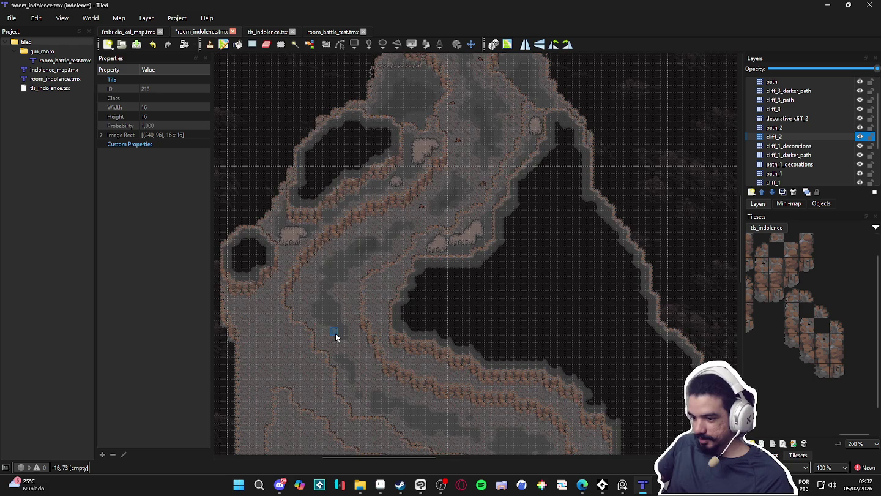
left_click_drag(336, 340, 367, 259)
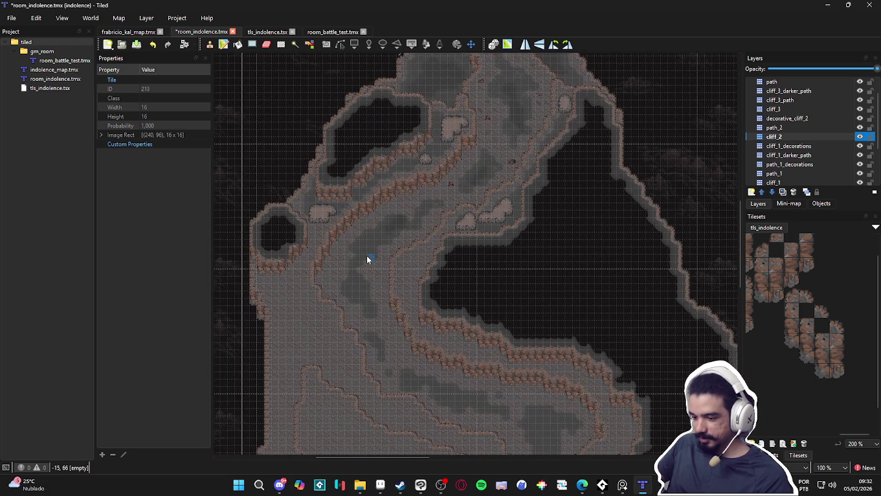
left_click_drag(345, 287, 409, 267)
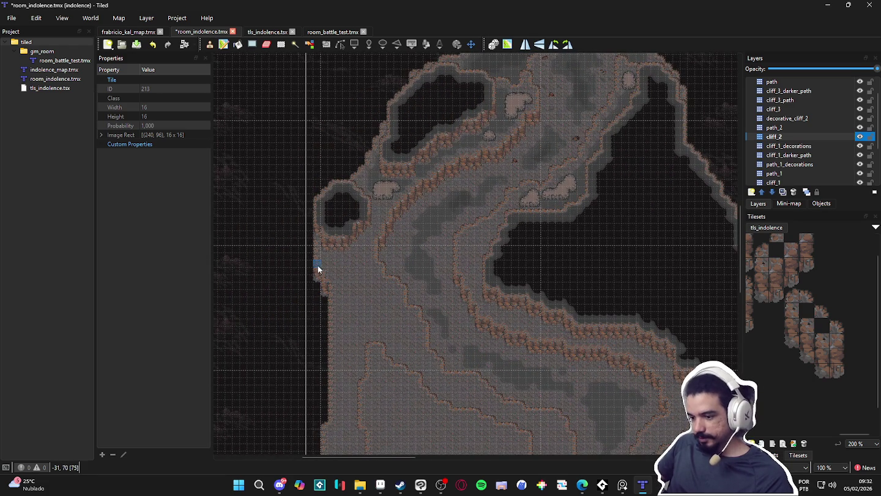
left_click_drag(291, 330, 275, 306)
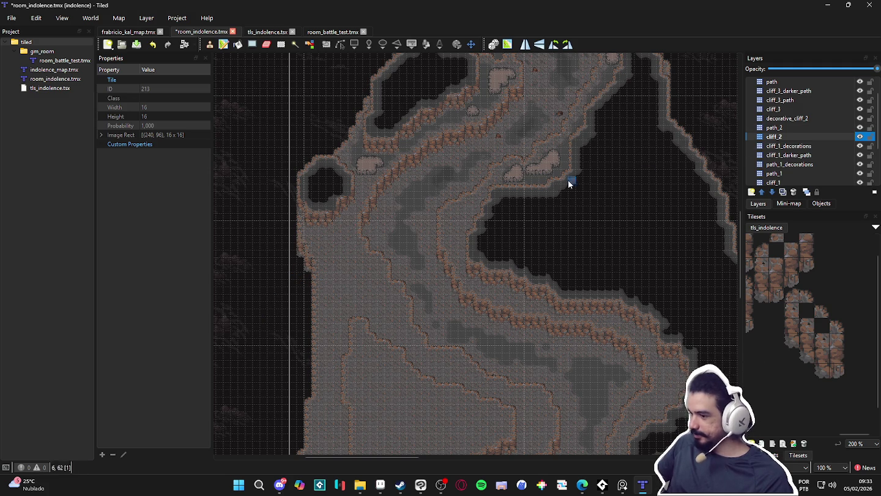
left_click(859, 136)
left_click(859, 136)
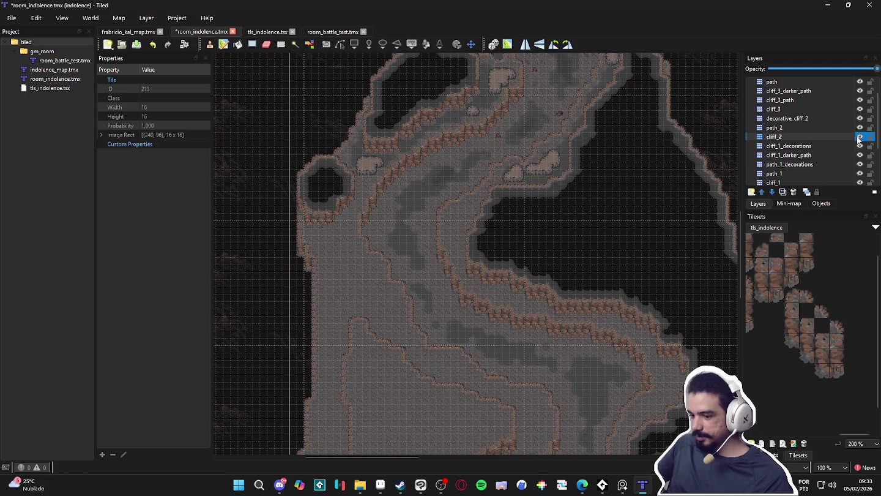
left_click(772, 454)
left_click(770, 362)
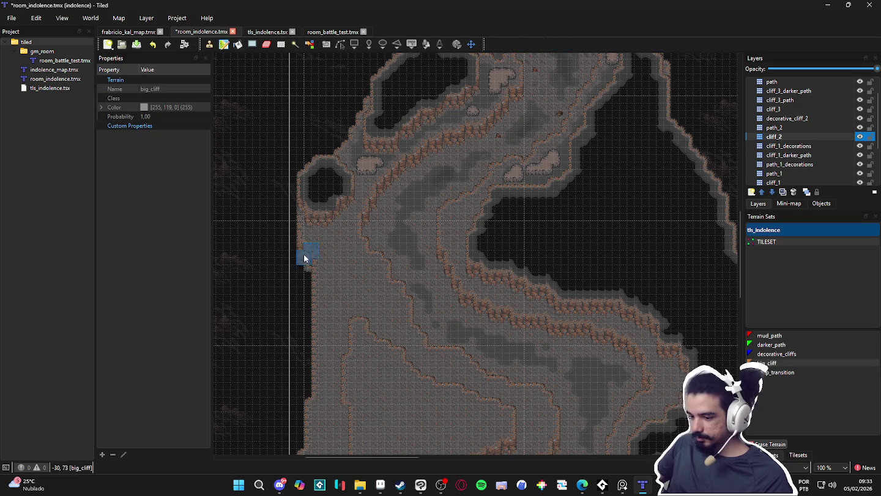
left_click_drag(301, 252, 245, 311)
mouse_move(308, 272)
left_mouse_down()
mouse_move(293, 265)
mouse_move(232, 359)
left_mouse_up()
scroll(269, 300, "down", 3)
mouse_move(256, 280)
left_mouse_down()
mouse_move(321, 380)
mouse_move(330, 374)
mouse_move(266, 226)
mouse_move(283, 305)
mouse_move(322, 329)
mouse_move(336, 256)
mouse_move(341, 331)
mouse_move(339, 224)
mouse_move(328, 266)
mouse_move(309, 265)
mouse_move(297, 209)
left_mouse_up()
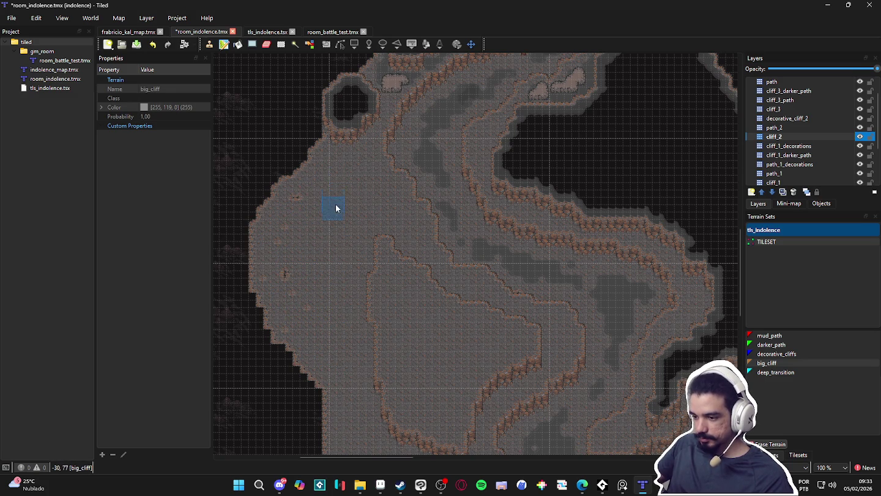
key("ctrl+g")
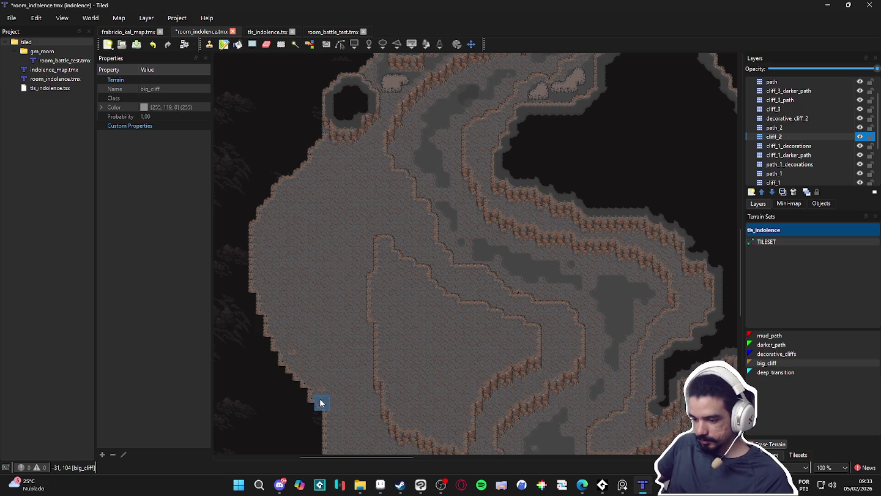
left_click_drag(321, 403, 309, 287)
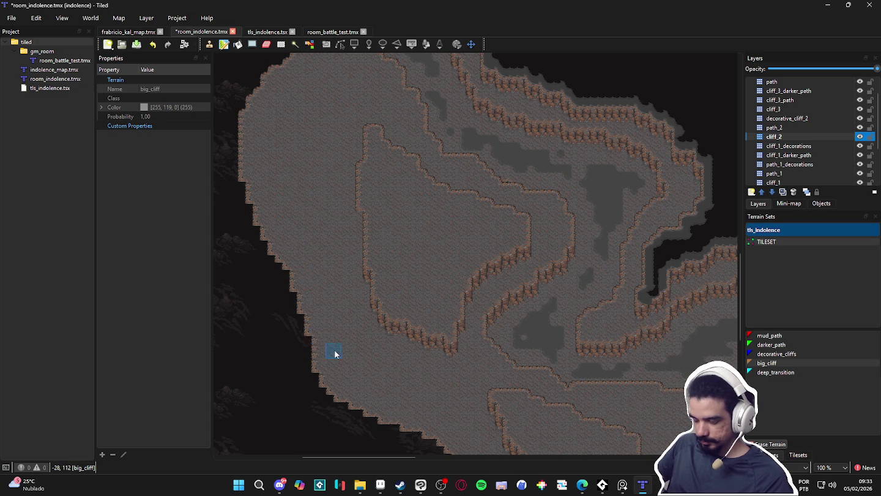
scroll(334, 354, "down", 5)
scroll(334, 354, "right", 5)
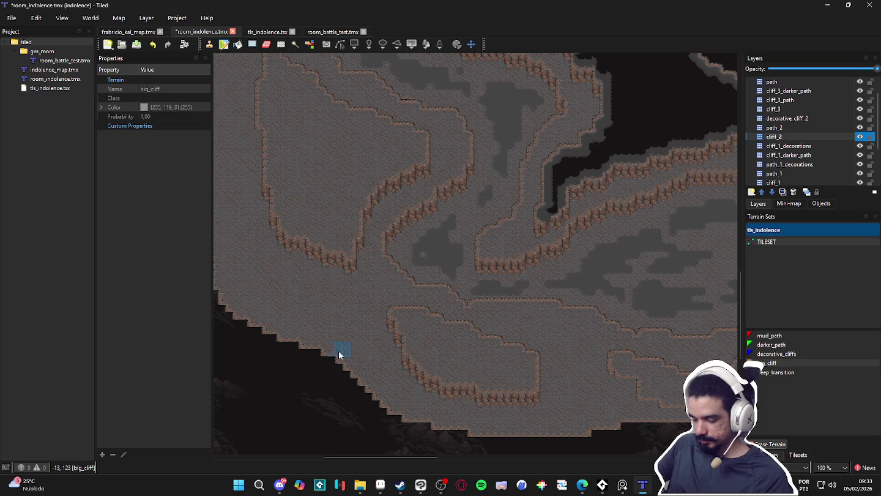
scroll(374, 350, "down", 2)
scroll(375, 350, "right", 2)
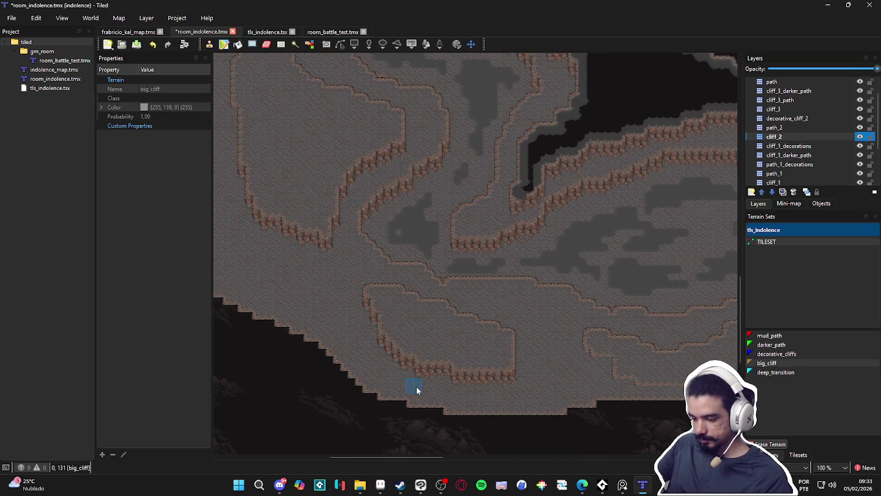
scroll(406, 404, "right", 8)
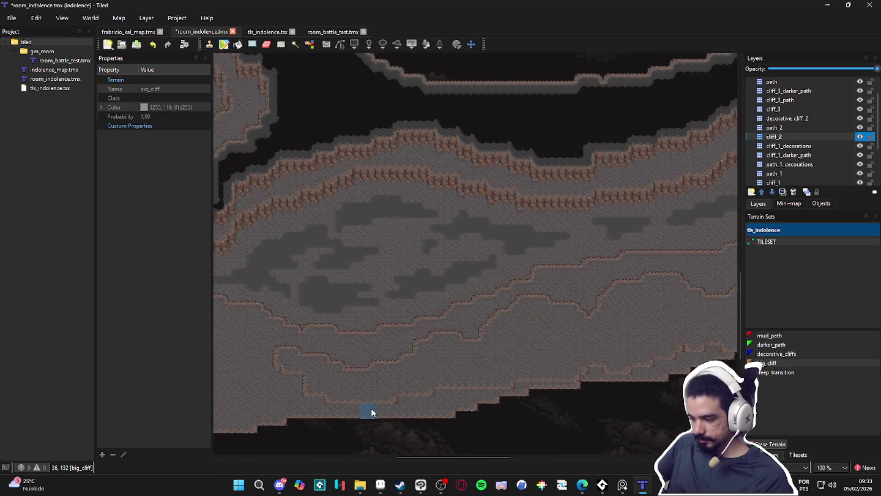
scroll(563, 412, "left", 2)
scroll(554, 368, "down", 2)
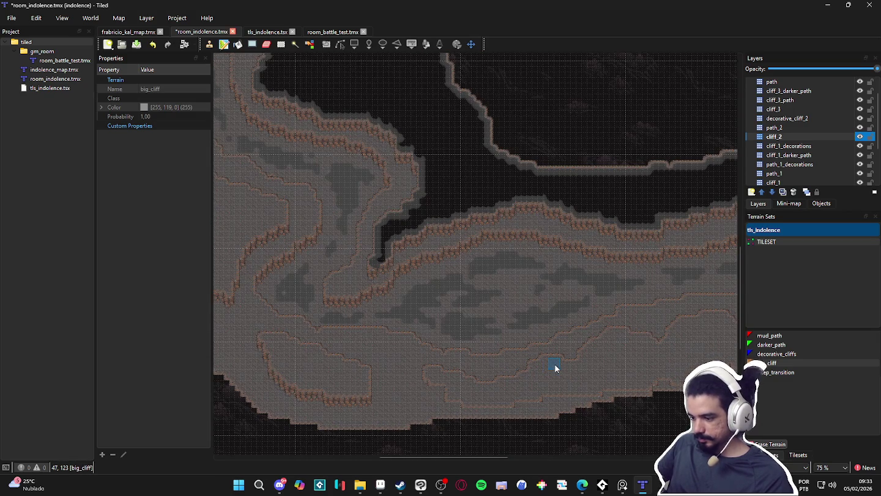
scroll(494, 383, "up", 1)
scroll(495, 382, "right", 2)
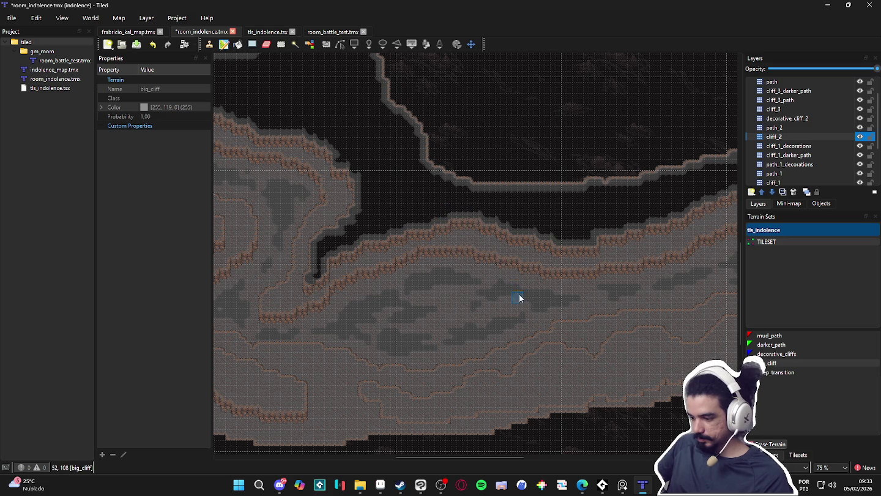
scroll(521, 301, "down", 1)
left_click_drag(396, 275, 471, 361)
scroll(429, 312, "left", 2)
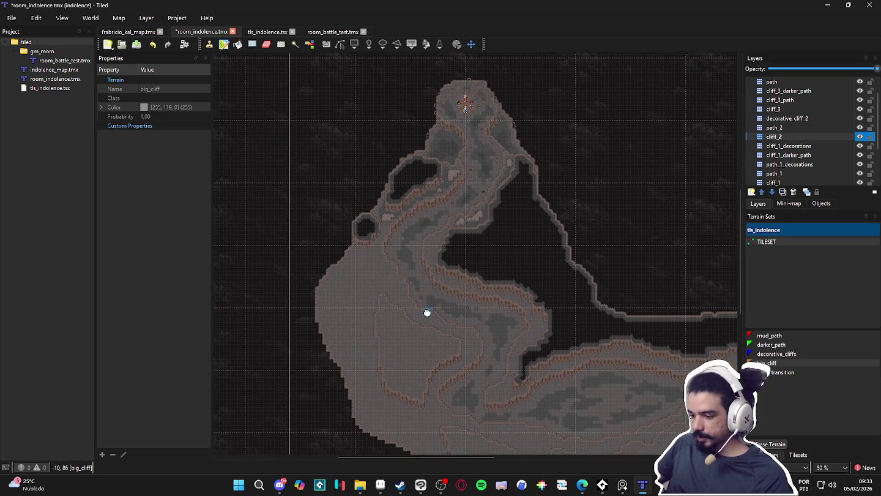
scroll(433, 243, "up", 1)
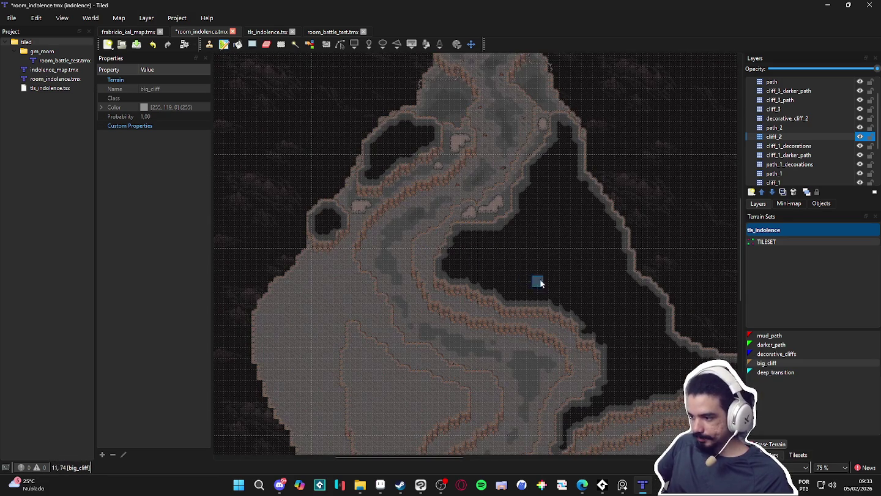
scroll(527, 278, "down", 1)
left_click_drag(450, 352, 393, 337)
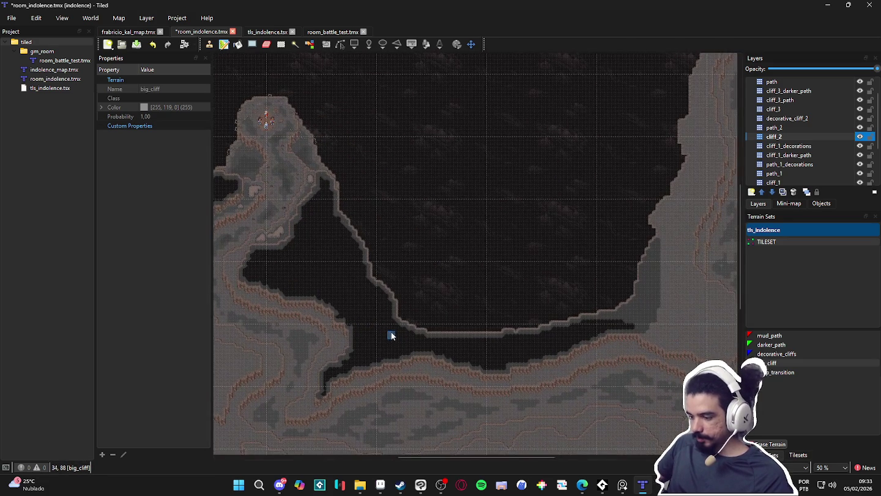
left_click_drag(326, 312, 383, 322)
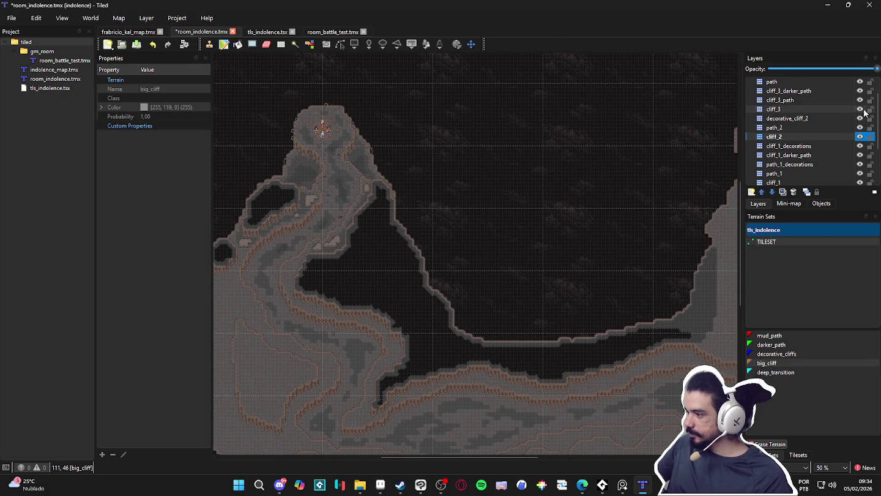
Toggle cliff_3's visibility repeatedly to compare its cliffs, leaving it visible.
left_click(861, 112)
left_click(860, 110)
left_click(860, 109)
left_click(860, 110)
left_click(861, 109)
left_click(861, 110)
left_click(862, 110)
left_click(861, 110)
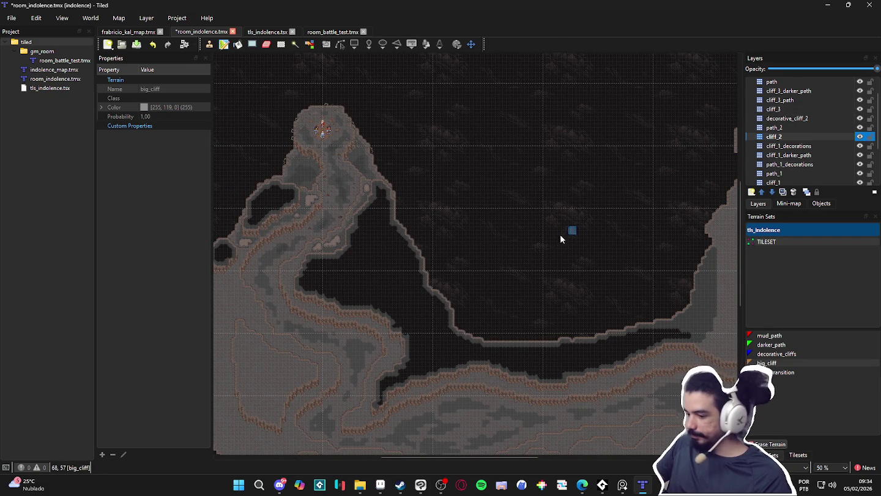
Zoom to 200% on the dark left cliff edge and bring up the tls_indolence tiles.
left_click_drag(420, 304, 498, 239)
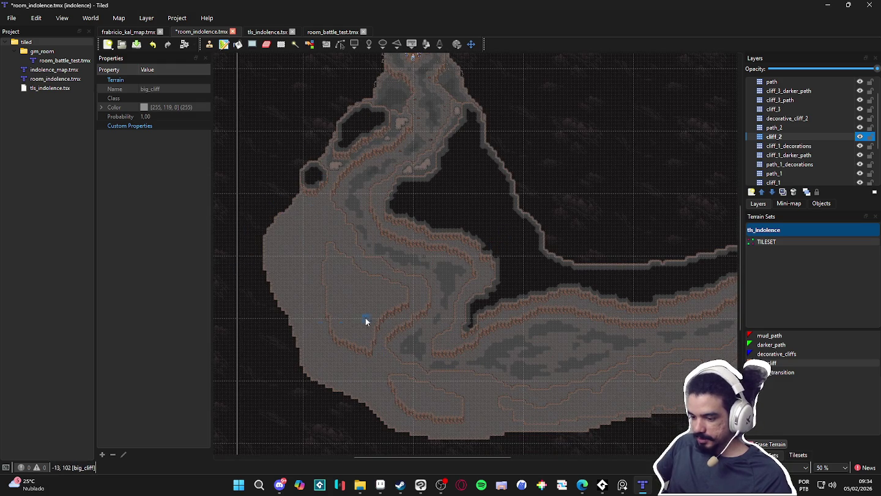
left_click_drag(374, 266, 325, 300)
scroll(348, 251, "up", 1)
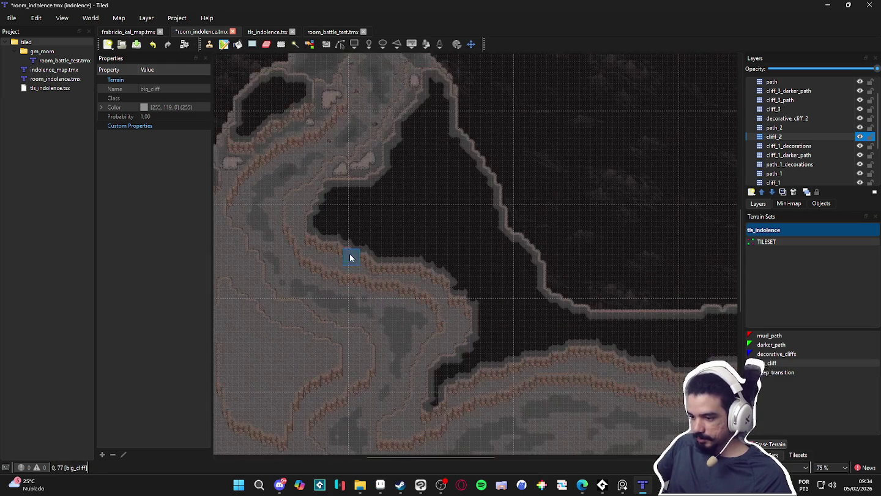
left_click_drag(342, 239, 441, 279)
mouse_move(441, 240)
left_mouse_down()
mouse_move(465, 220)
mouse_move(449, 189)
mouse_move(416, 240)
left_mouse_up()
scroll(404, 200, "up", 1)
scroll(420, 173, "down", 1)
scroll(361, 181, "up", 1)
mouse_move(362, 180)
left_mouse_down()
mouse_move(404, 212)
mouse_move(461, 181)
left_mouse_up()
scroll(341, 242, "up", 2)
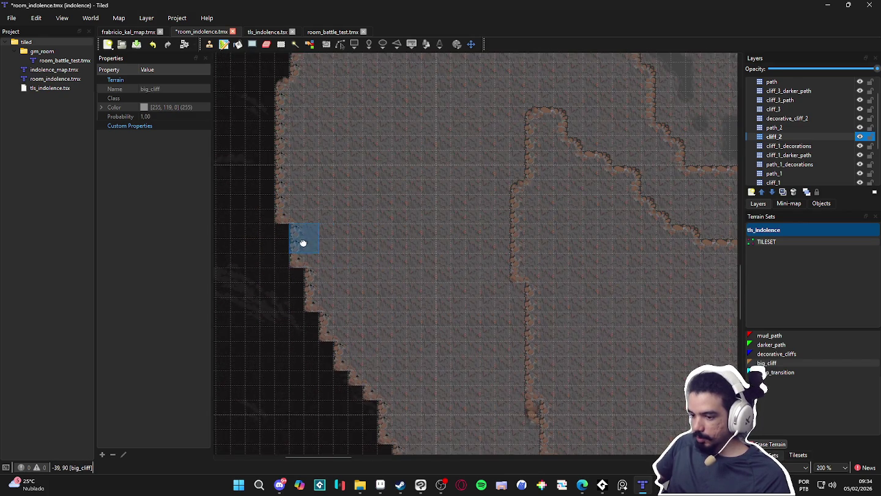
left_click_drag(304, 246, 389, 231)
left_click(796, 455)
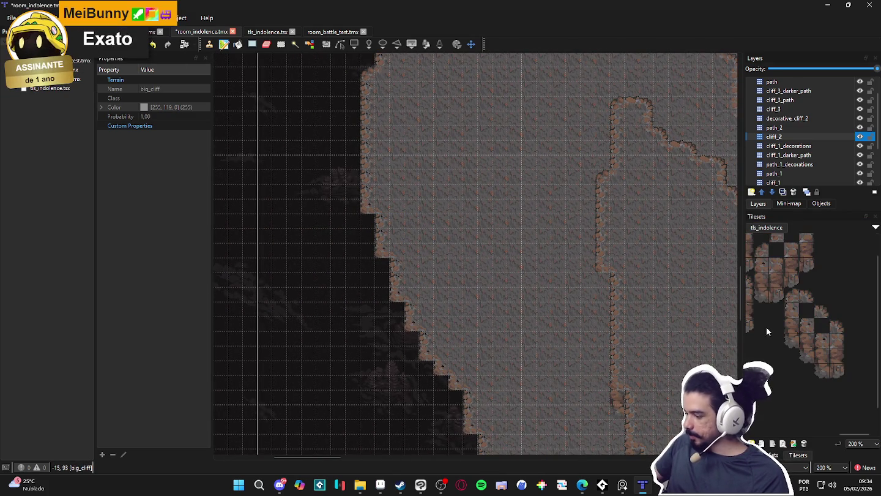
Stamp the two-tile vertical cliff block (ID 157) under the left-edge ledge at 300% zoom.
left_click_drag(765, 283, 757, 298)
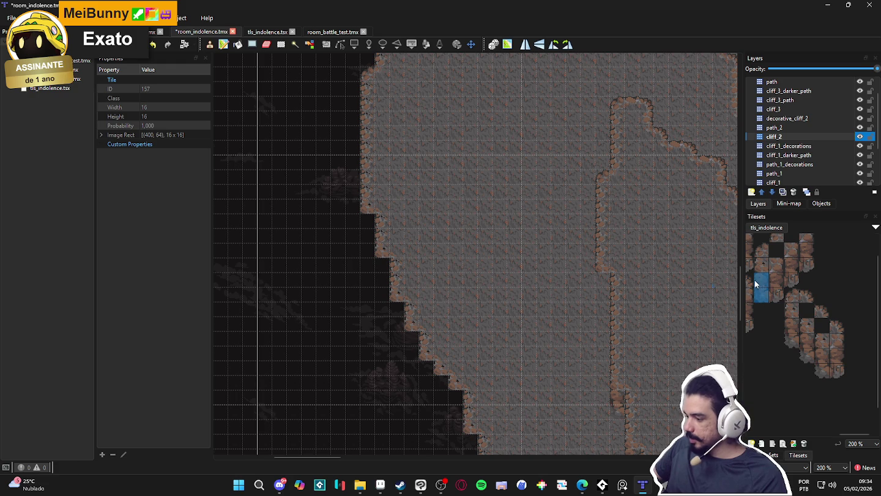
scroll(368, 263, "up", 1)
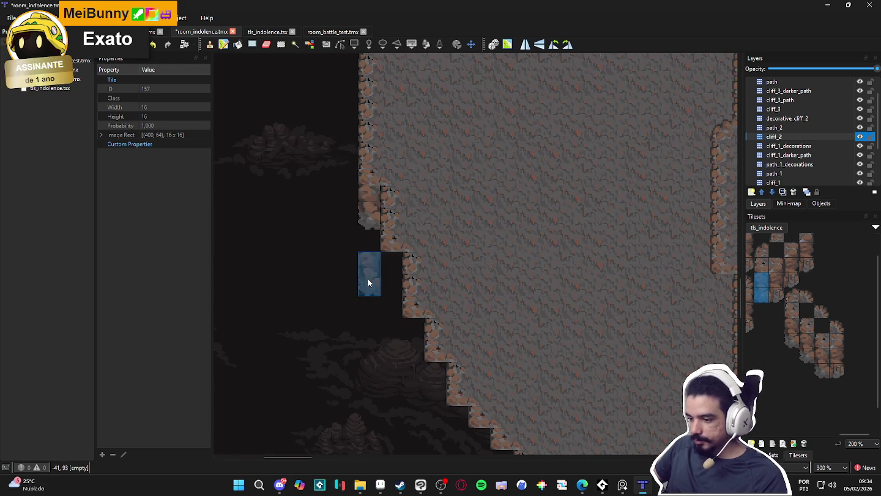
left_click(373, 215)
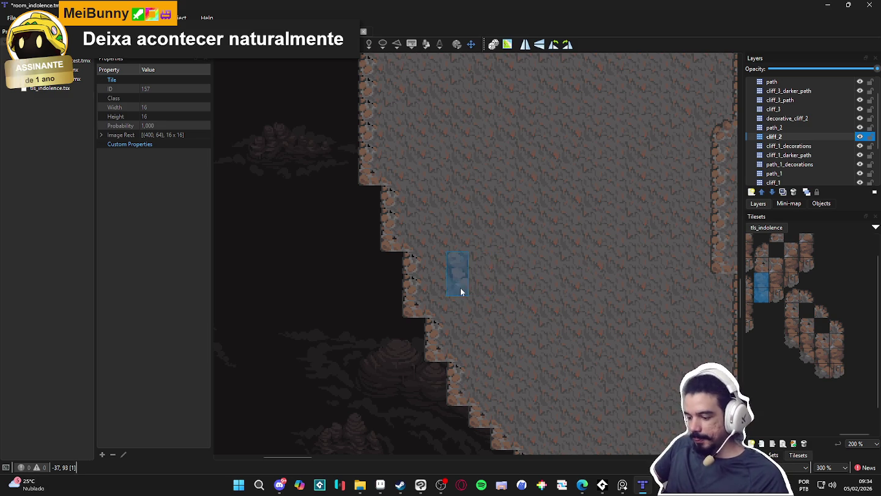
scroll(460, 291, "down", 2)
scroll(392, 277, "down", 3)
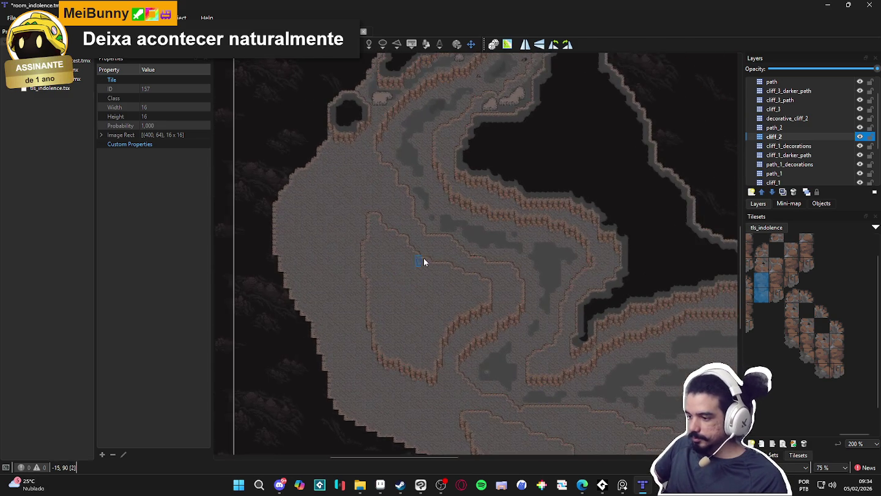
Zoom in and out around the newly stamped cliff wall to check it.
scroll(410, 274, "up", 4)
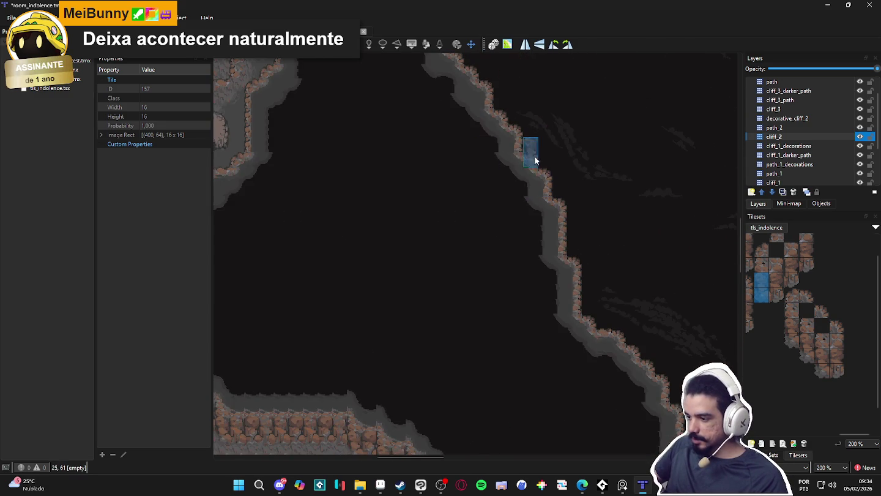
scroll(533, 161, "down", 4)
scroll(483, 220, "up", 1)
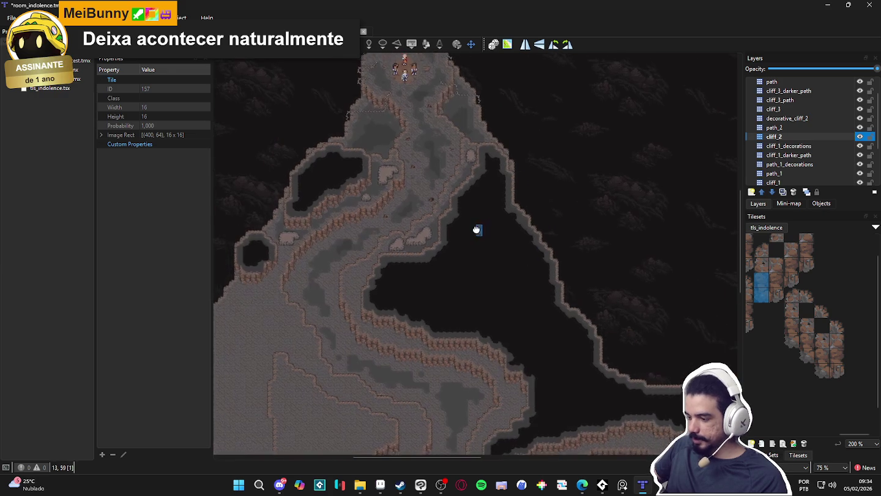
scroll(476, 230, "down", 1)
scroll(425, 237, "up", 1)
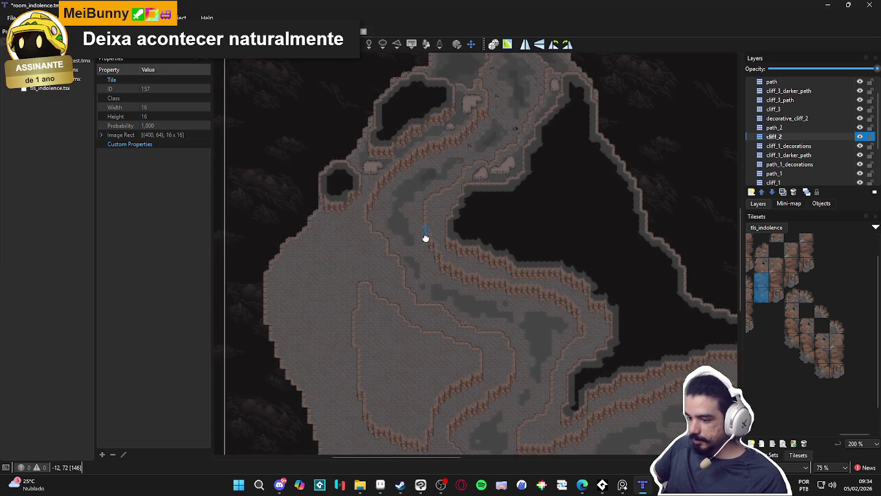
scroll(350, 232, "up", 1)
scroll(410, 188, "down", 1)
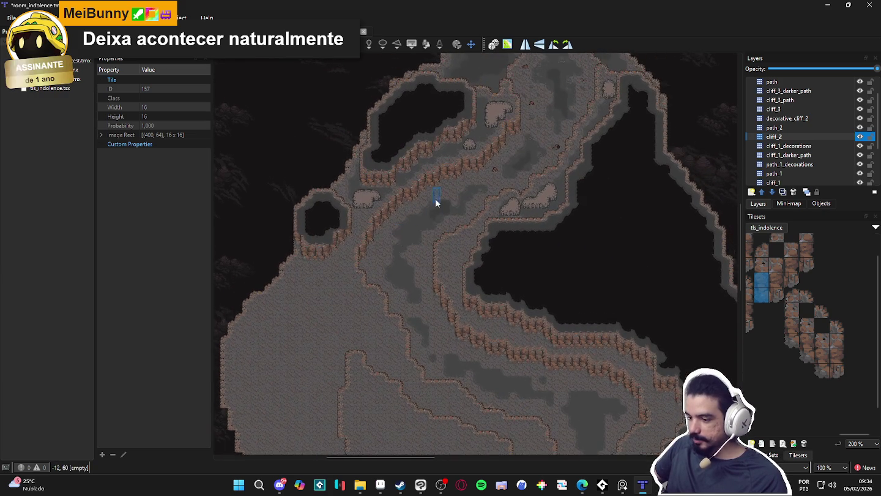
scroll(435, 199, "up", 1)
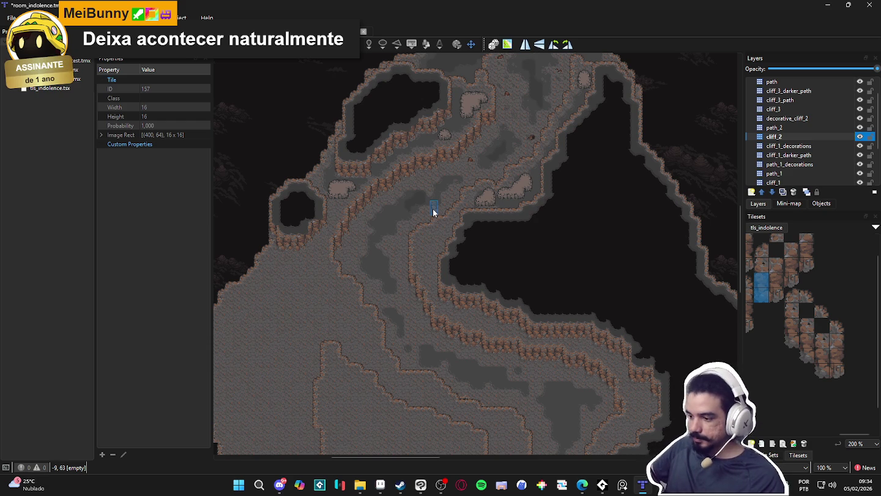
left_click_drag(368, 291, 363, 264)
scroll(366, 261, "down", 2)
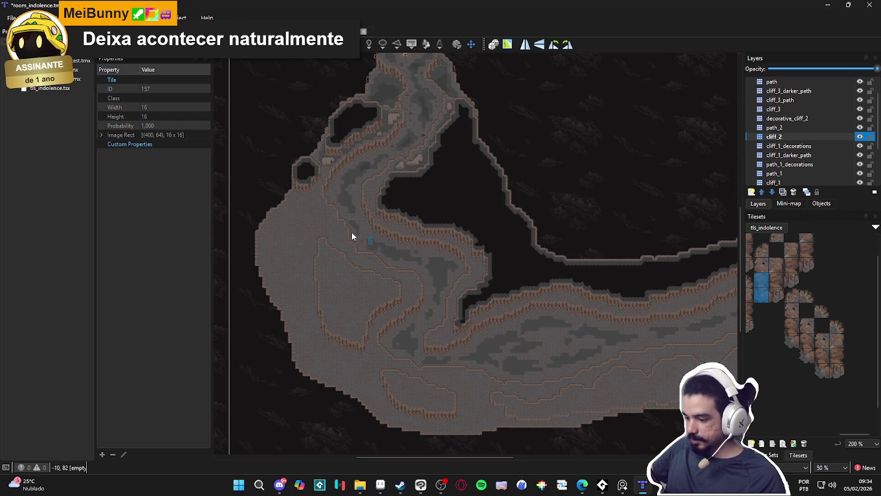
scroll(808, 127, "up", 1)
Select the cliff_3 layer after briefly checking cliff_3_path.
left_click(807, 127)
left_click(798, 120)
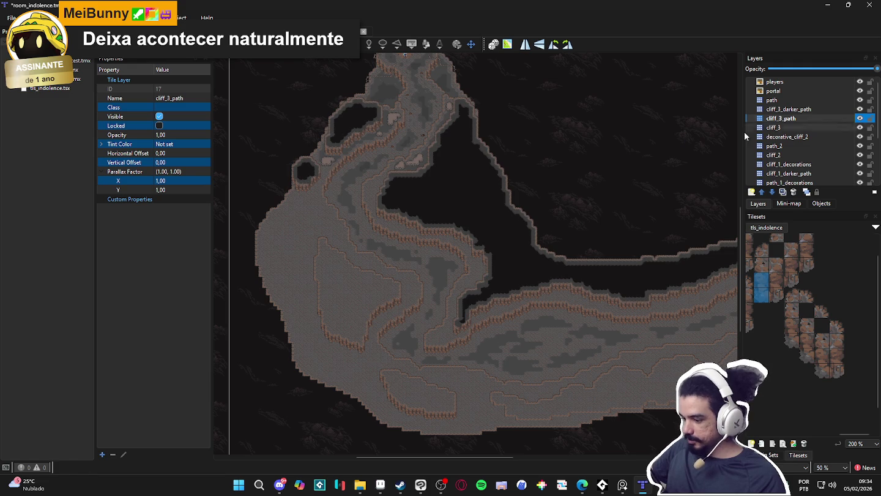
scroll(339, 282, "up", 2)
scroll(329, 226, "up", 1)
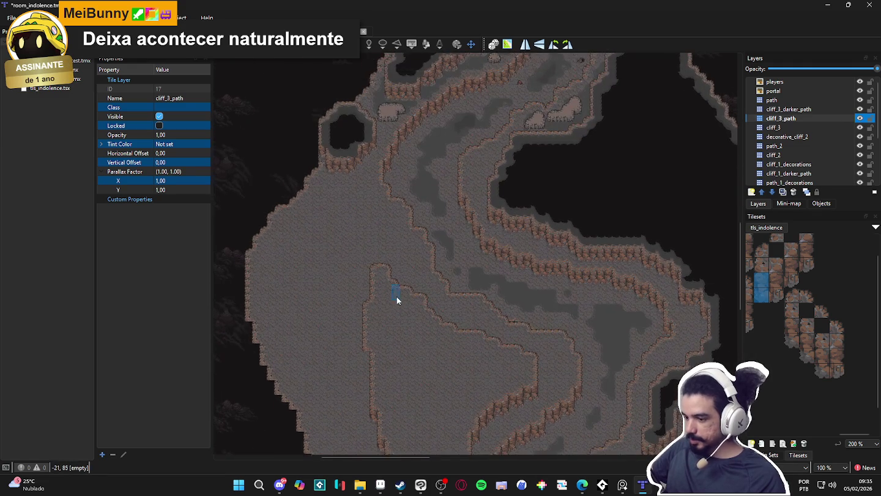
left_click(782, 129)
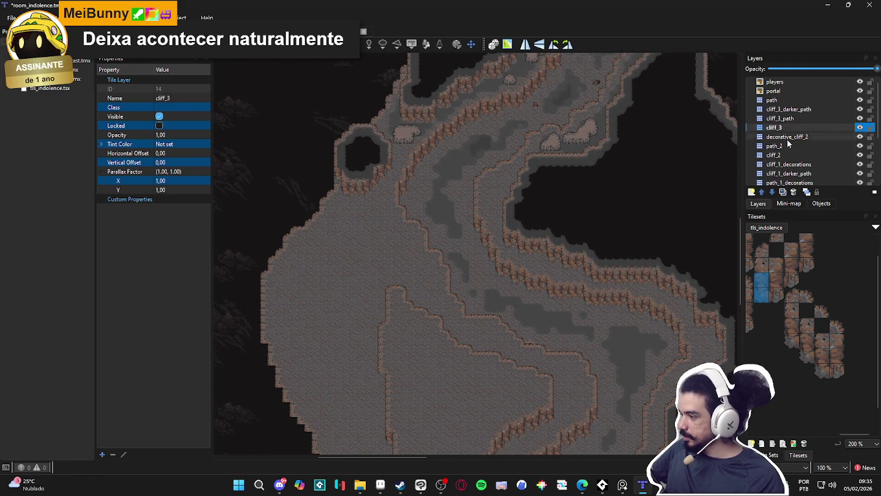
Choose the mud_path terrain from the tls_indolence terrain set list.
left_click(779, 455)
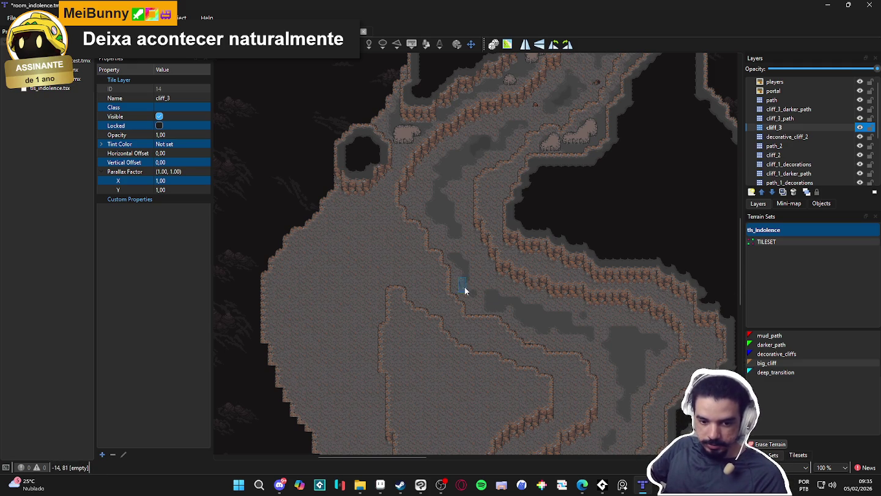
scroll(448, 383, "down", 3)
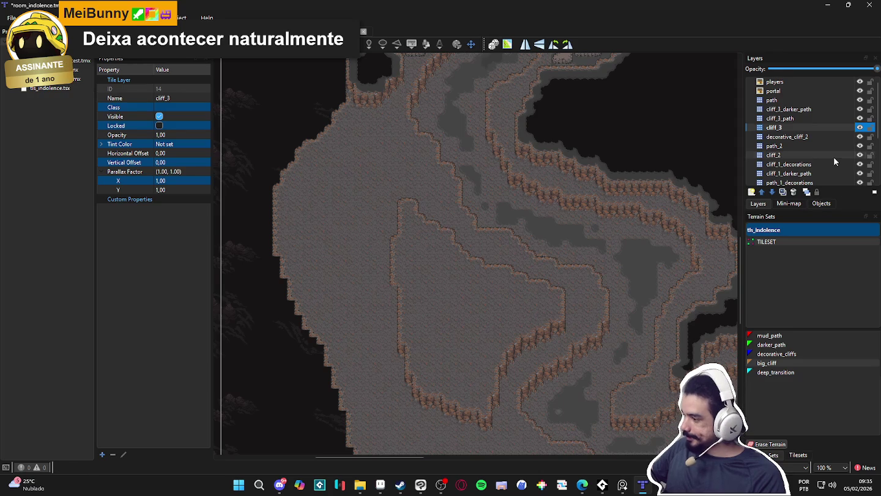
left_click(792, 455)
left_click(765, 455)
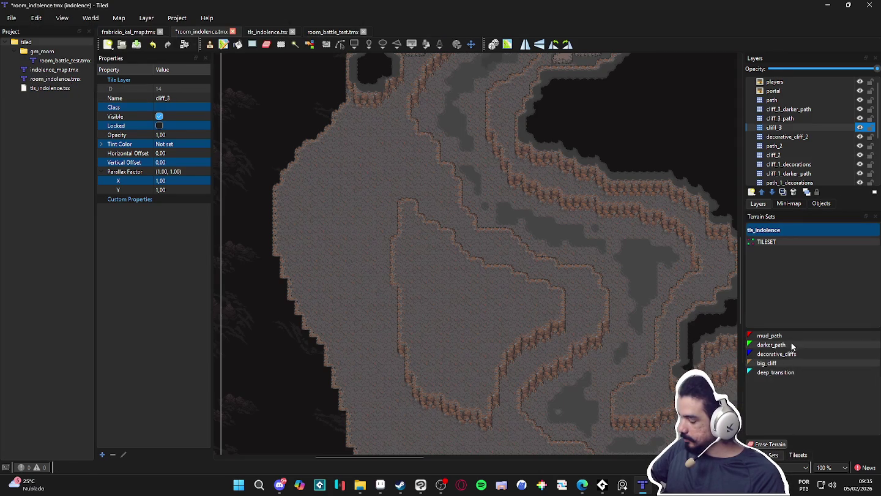
left_click(770, 335)
Paint mud_path across the upper ledge floor on the cliff_3_path layer.
scroll(480, 291, "up", 2)
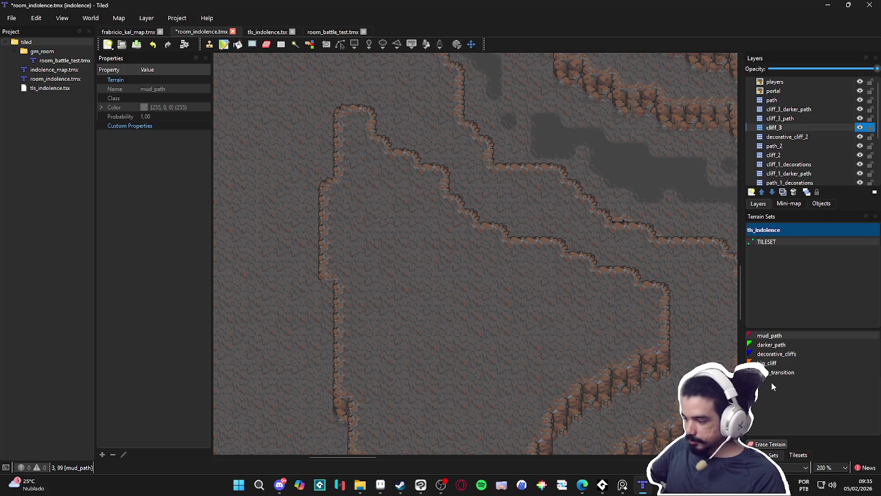
left_click(806, 118)
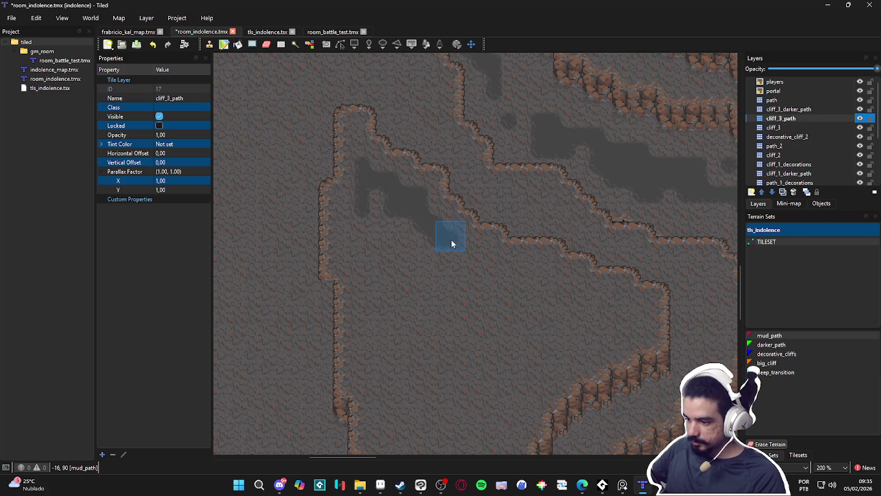
left_click_drag(462, 253, 545, 276)
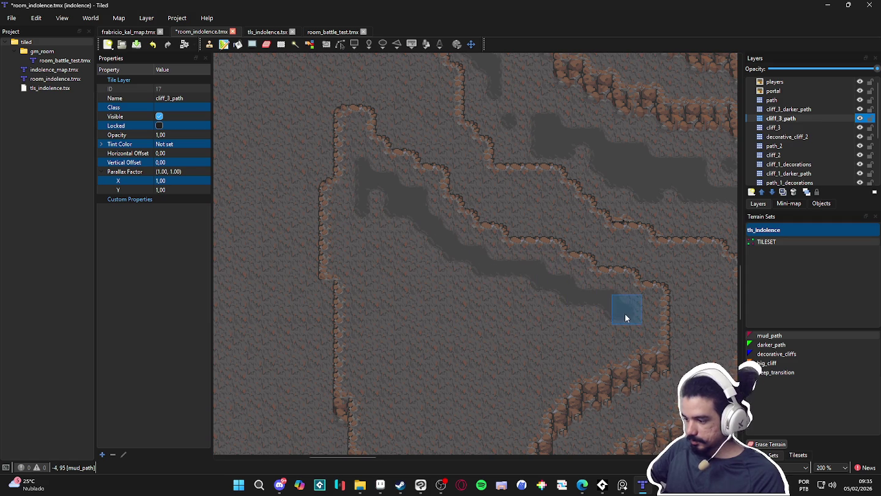
left_click_drag(561, 356, 587, 278)
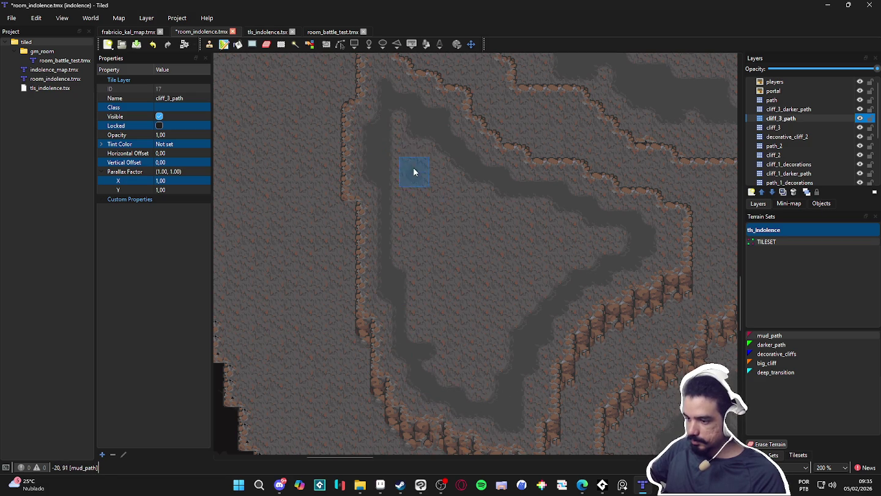
mouse_move(432, 174)
left_mouse_down()
mouse_move(446, 192)
mouse_move(427, 149)
left_mouse_up()
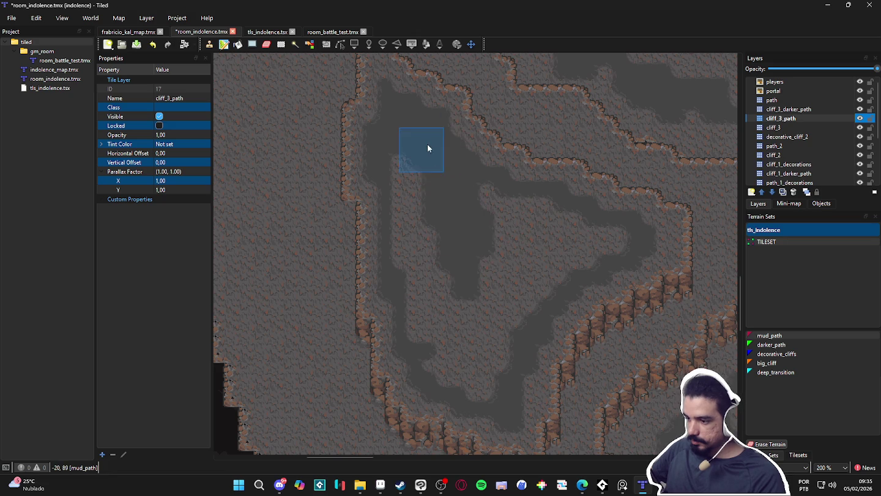
left_click_drag(515, 220, 616, 246)
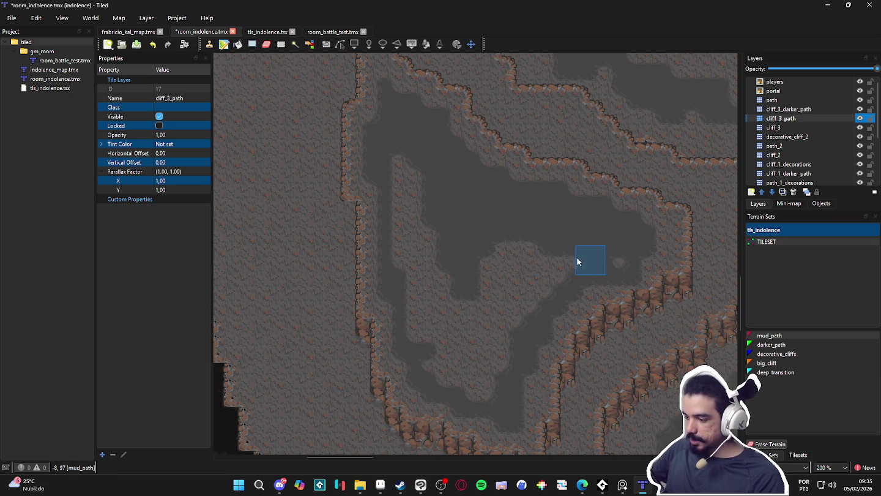
left_click_drag(620, 264, 514, 302)
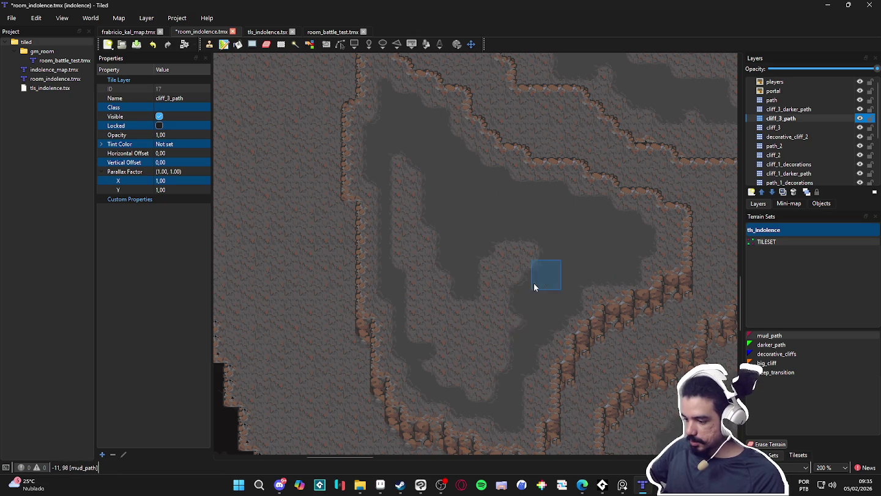
Cover the remaining light strips with mud_path, then select the cliff_3_darker_path layer.
left_click_drag(397, 240, 422, 191)
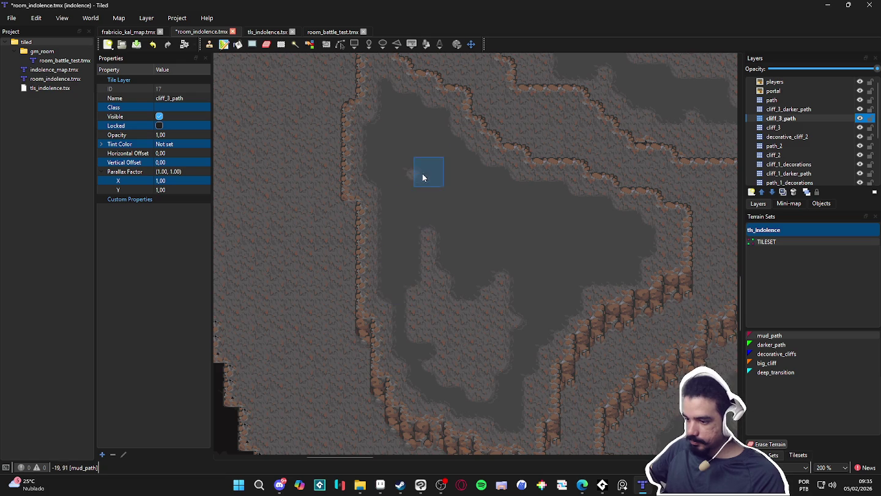
mouse_move(411, 298)
left_mouse_down()
mouse_move(424, 225)
mouse_move(441, 263)
left_mouse_up()
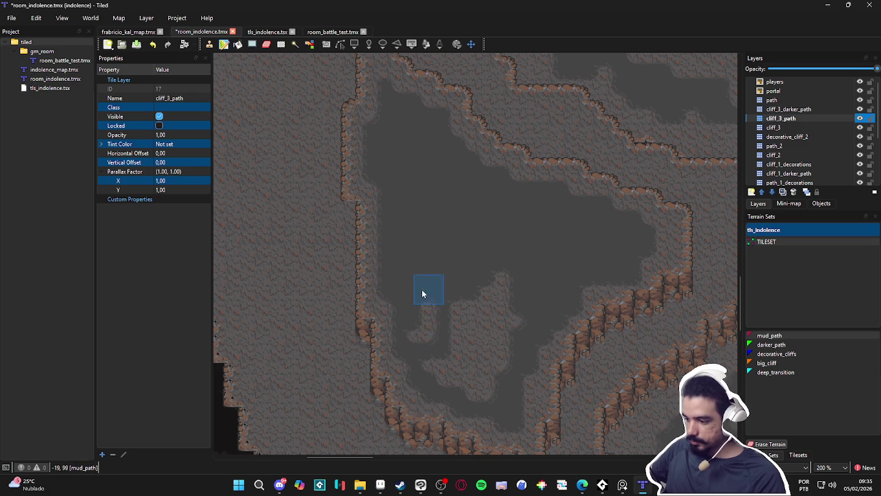
left_click_drag(426, 366, 489, 384)
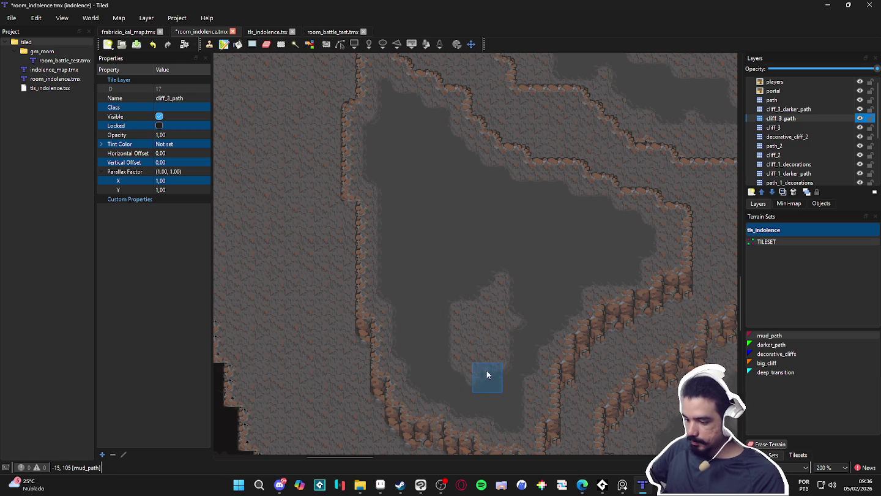
left_click_drag(473, 305, 491, 300)
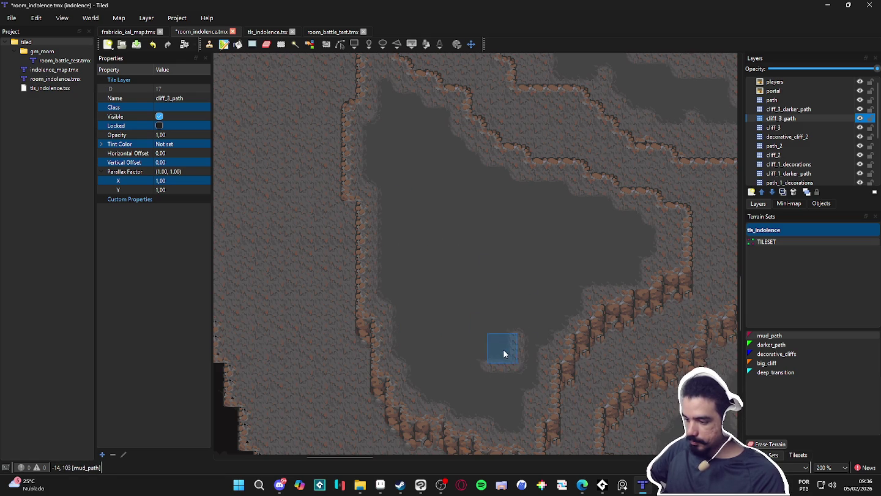
left_click_drag(513, 367, 513, 334)
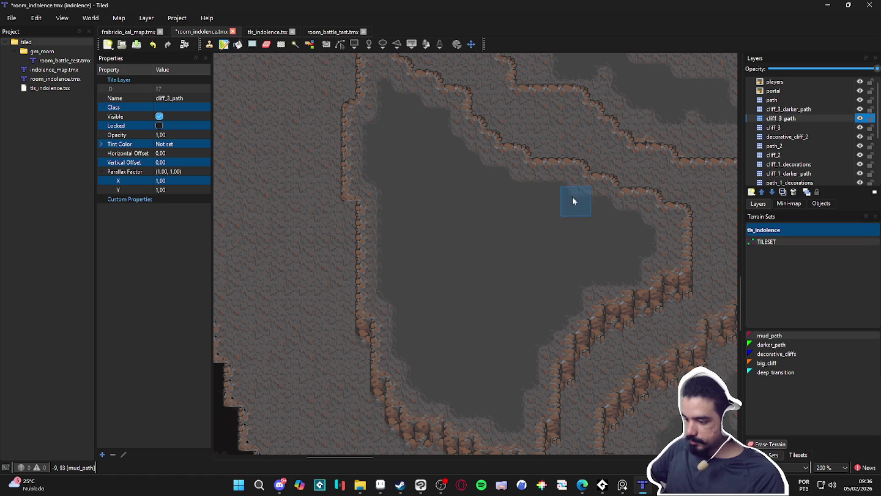
left_click(800, 110)
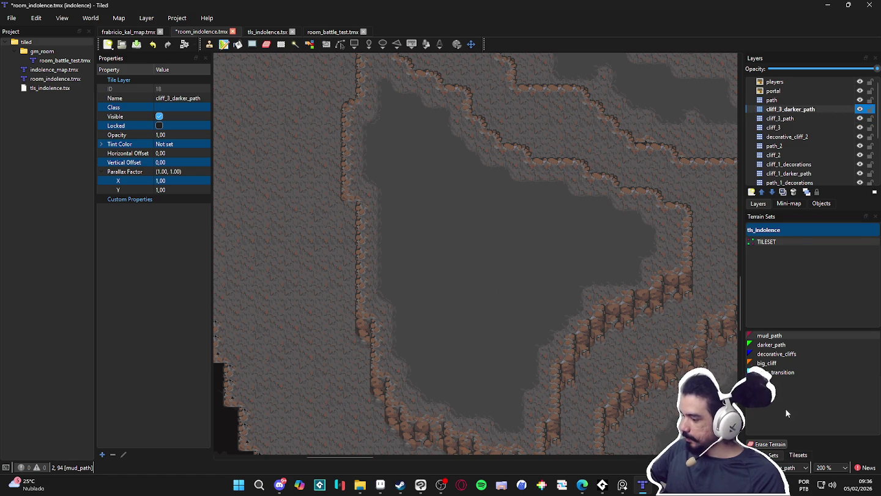
Paint darker_path at the ledge's upper left and start a deep_transition pit, undoing one stray stroke.
left_click(789, 345)
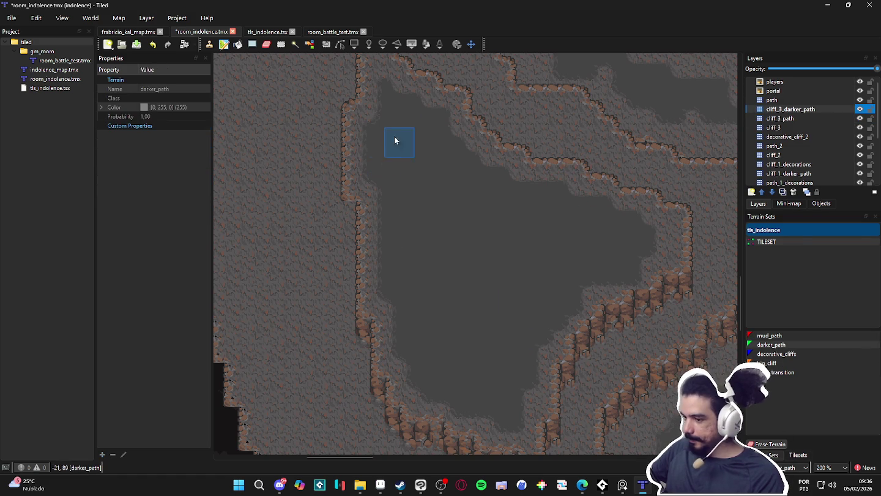
left_click_drag(401, 110, 399, 179)
left_click(388, 147)
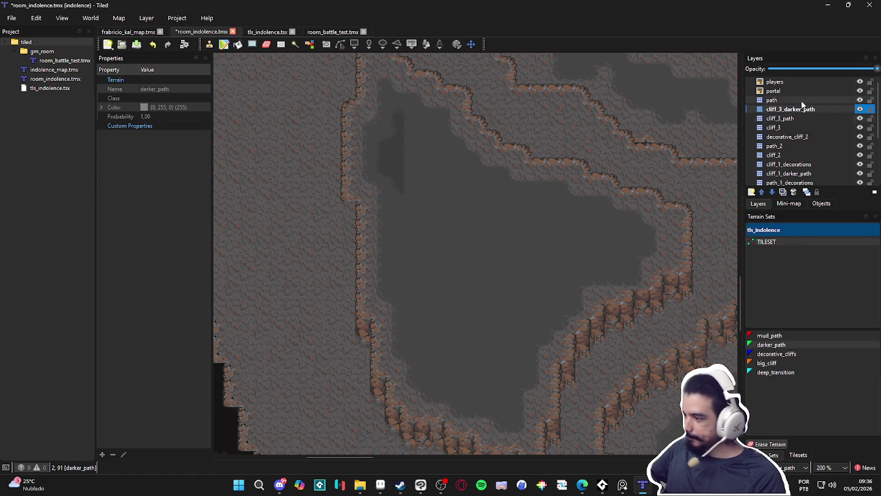
left_click(775, 371)
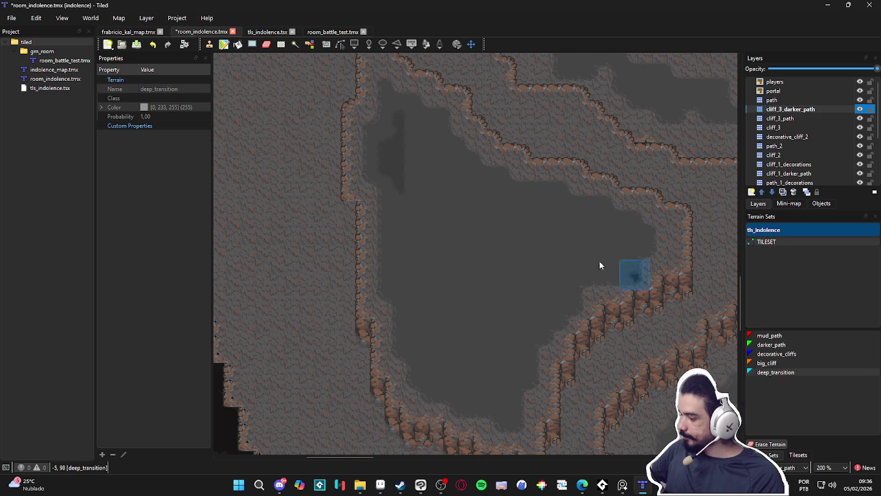
left_click(389, 158)
left_click(386, 169)
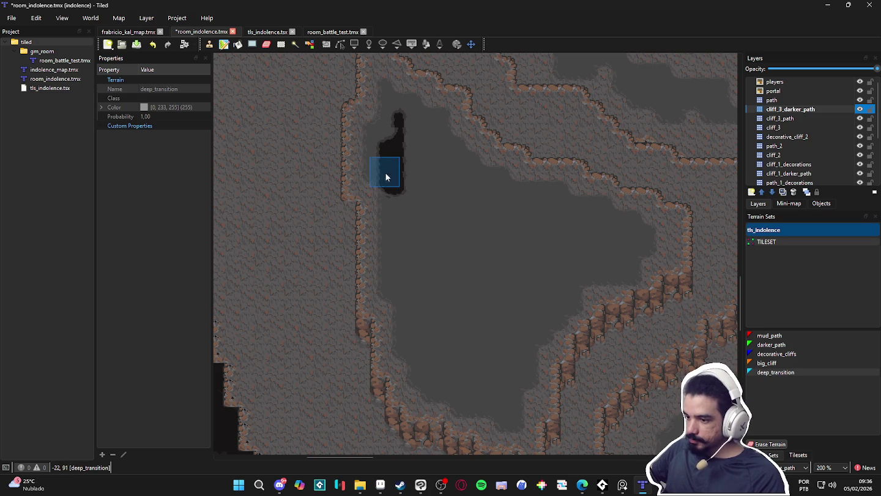
mouse_move(407, 122)
left_mouse_down()
mouse_move(432, 147)
mouse_move(427, 132)
mouse_move(457, 179)
mouse_move(443, 156)
mouse_move(509, 205)
mouse_move(494, 197)
mouse_move(502, 188)
mouse_move(515, 199)
mouse_move(600, 213)
mouse_move(604, 231)
mouse_move(627, 230)
mouse_move(620, 270)
left_mouse_up()
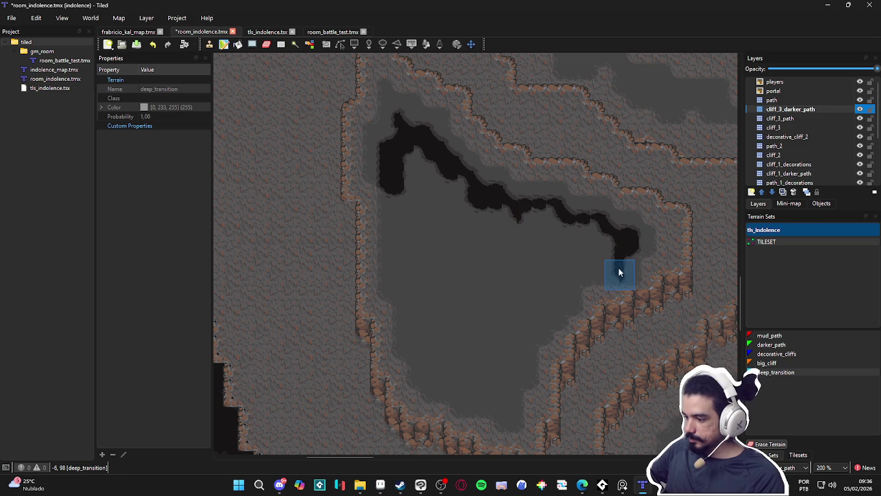
key("ctrl+z")
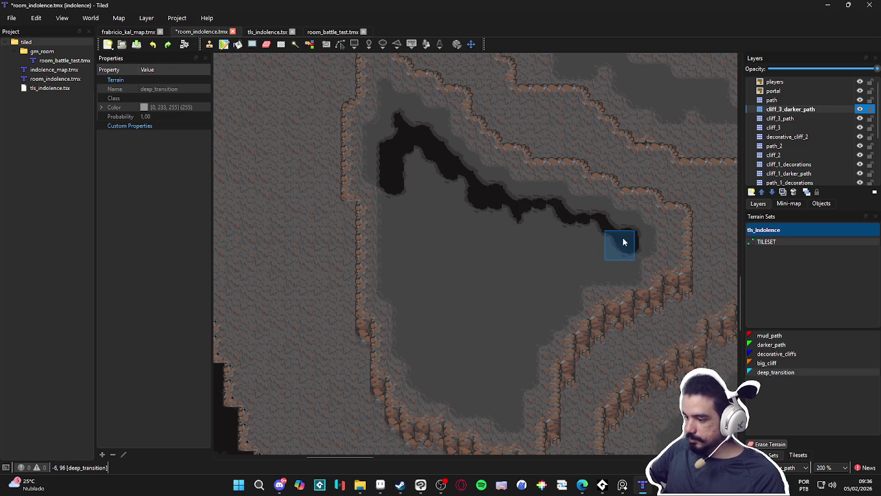
Extend the deep_transition pit down the ledge, filling the remaining light patches and top gap.
left_click_drag(579, 262, 557, 307)
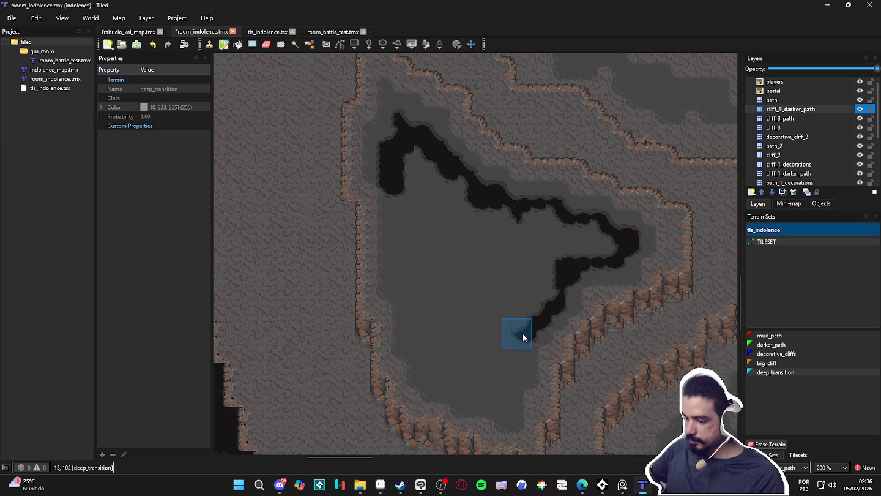
mouse_move(502, 403)
left_mouse_down()
mouse_move(465, 397)
mouse_move(457, 378)
mouse_move(432, 382)
mouse_move(430, 344)
mouse_move(416, 349)
mouse_move(418, 292)
mouse_move(399, 190)
mouse_move(407, 177)
mouse_move(457, 256)
mouse_move(451, 210)
mouse_move(417, 240)
mouse_move(455, 359)
mouse_move(480, 370)
mouse_move(502, 366)
mouse_move(506, 286)
mouse_move(463, 257)
left_mouse_up()
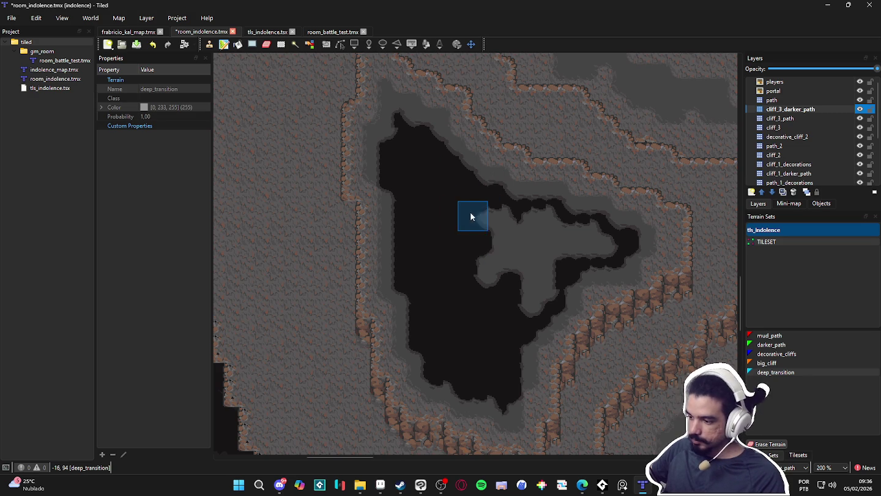
mouse_move(578, 235)
left_mouse_down()
mouse_move(586, 242)
mouse_move(527, 248)
mouse_move(542, 285)
mouse_move(525, 318)
left_mouse_up()
left_click_drag(525, 243, 519, 248)
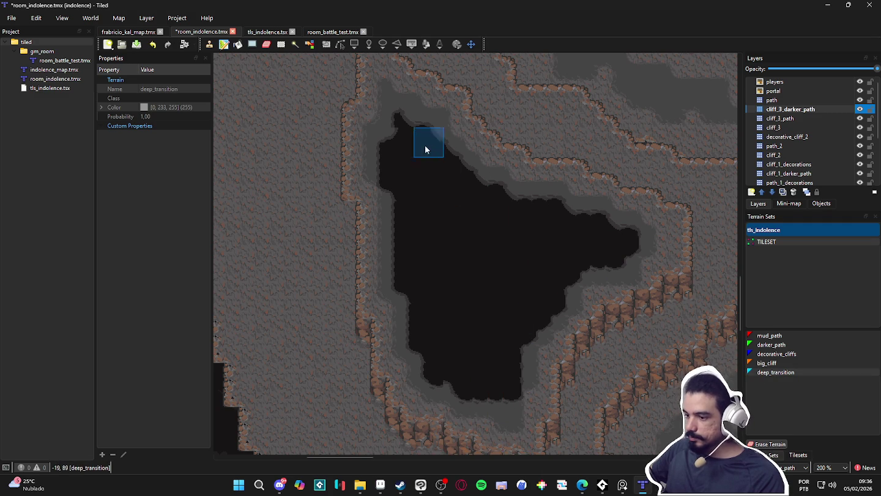
left_click(392, 128)
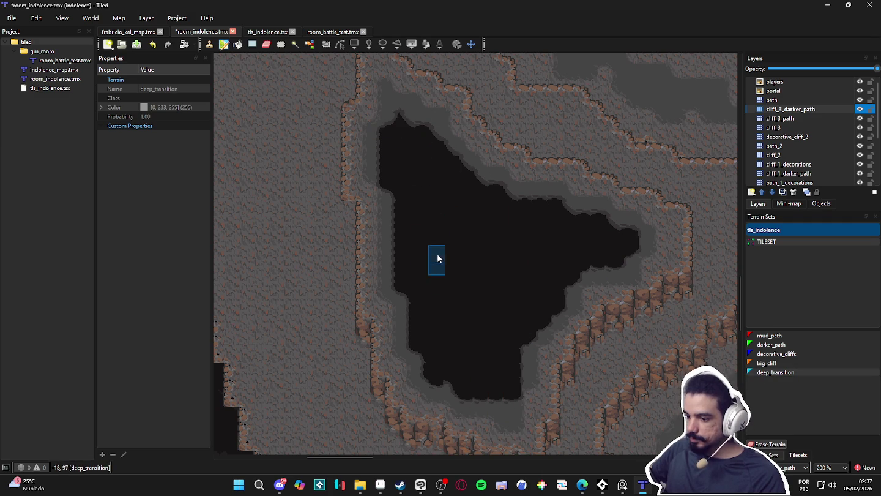
scroll(579, 288, "down", 2)
Switch back to the cliff_3_path layer and reselect the mud_path terrain.
left_click_drag(612, 315, 468, 309)
scroll(511, 309, "down", 1)
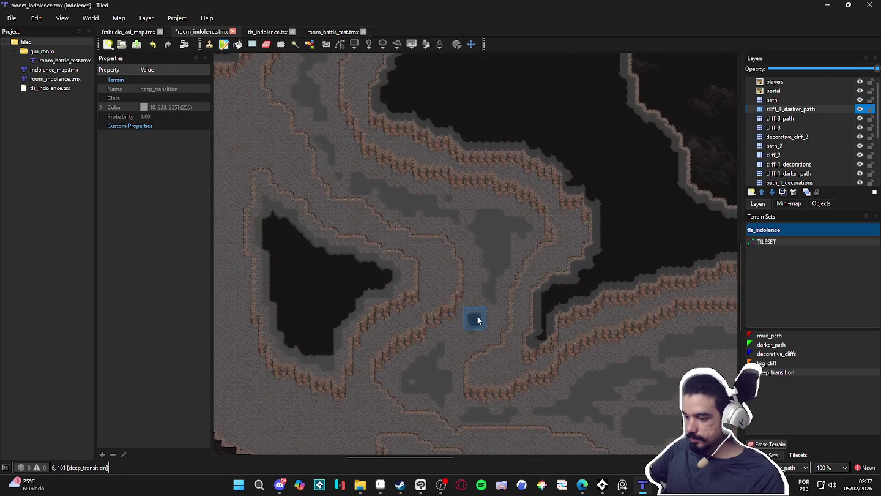
left_click_drag(601, 325, 493, 304)
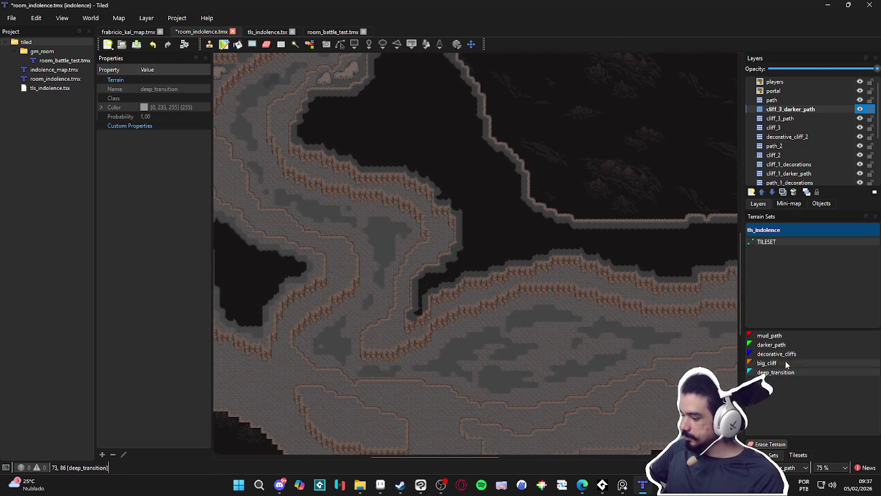
left_click(795, 118)
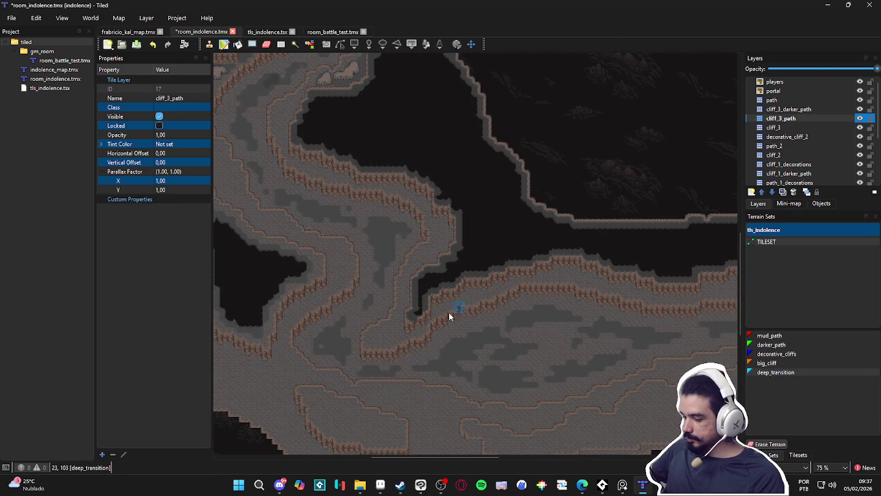
left_click_drag(433, 323, 464, 229)
left_click(769, 335)
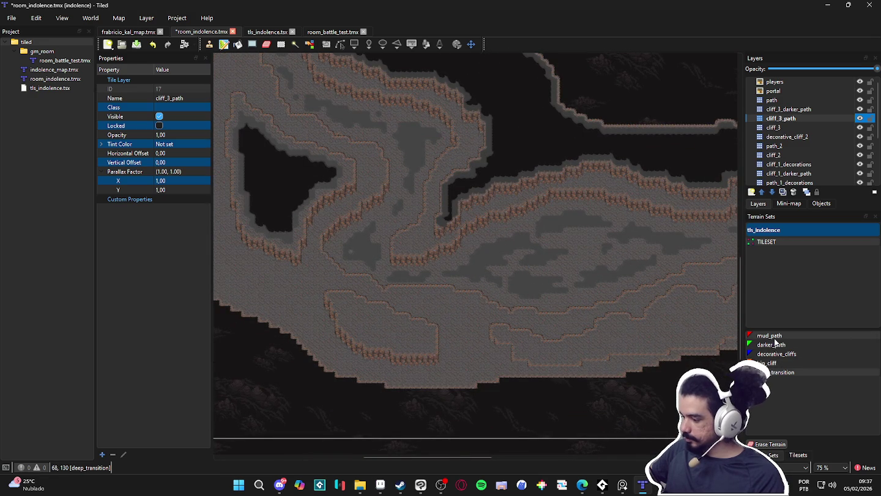
scroll(388, 328, "up", 3)
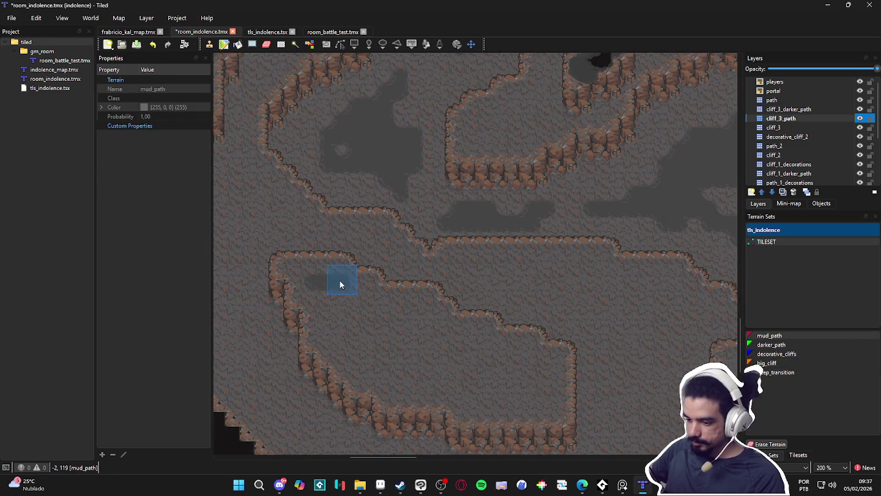
Paint mud_path strips across the lower ledge and merge them into one widened area.
mouse_move(341, 300)
left_mouse_down()
mouse_move(410, 312)
mouse_move(421, 328)
mouse_move(483, 341)
mouse_move(543, 370)
mouse_move(549, 382)
mouse_move(547, 399)
mouse_move(471, 405)
left_mouse_up()
left_click_drag(391, 383, 475, 388)
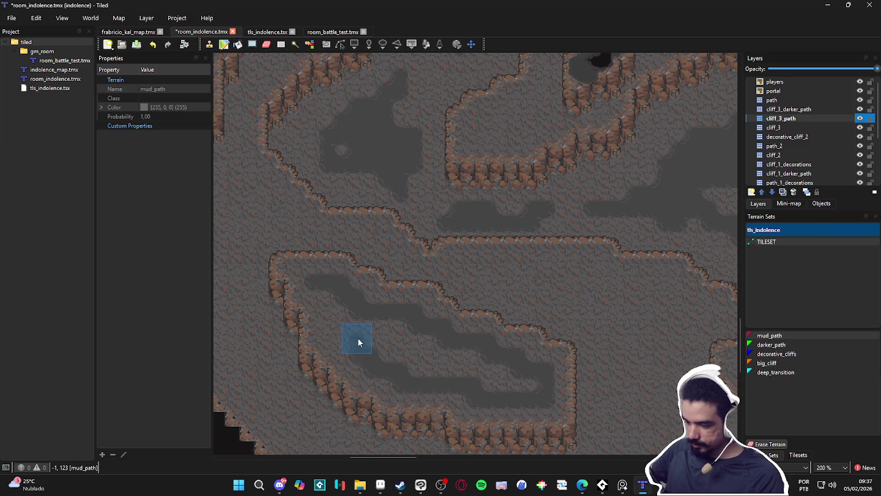
left_click(340, 332)
mouse_move(331, 321)
left_mouse_down()
mouse_move(328, 297)
mouse_move(453, 371)
left_mouse_up()
mouse_move(382, 328)
left_mouse_down()
mouse_move(519, 387)
mouse_move(485, 352)
left_mouse_up()
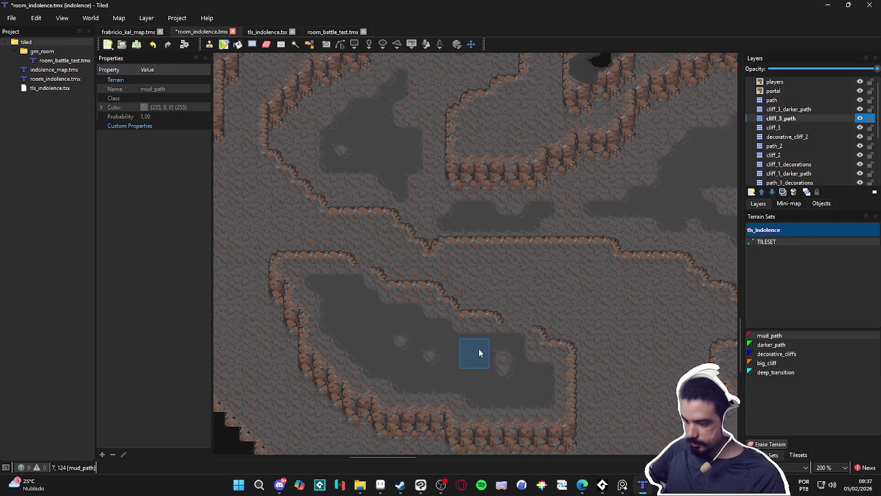
Erase stray mud_path from two cliff edges and cover the remaining light patches with mud_path.
right_click(541, 296)
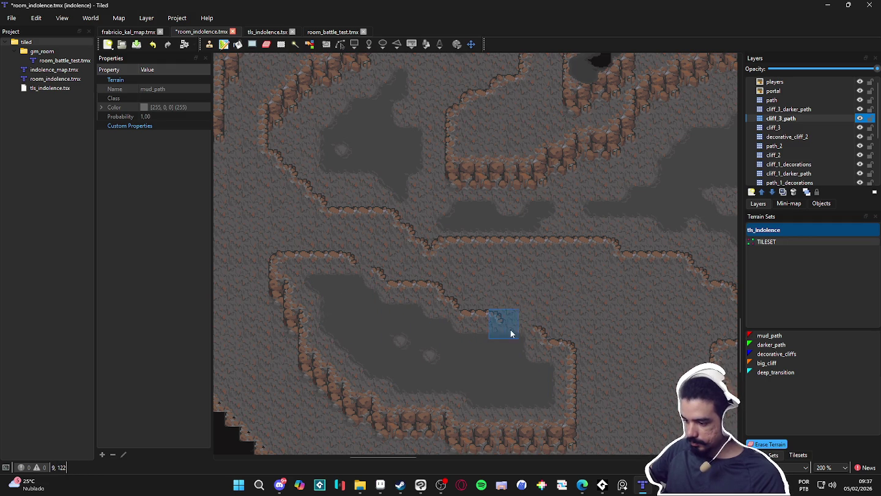
left_click(521, 320)
right_click(444, 355)
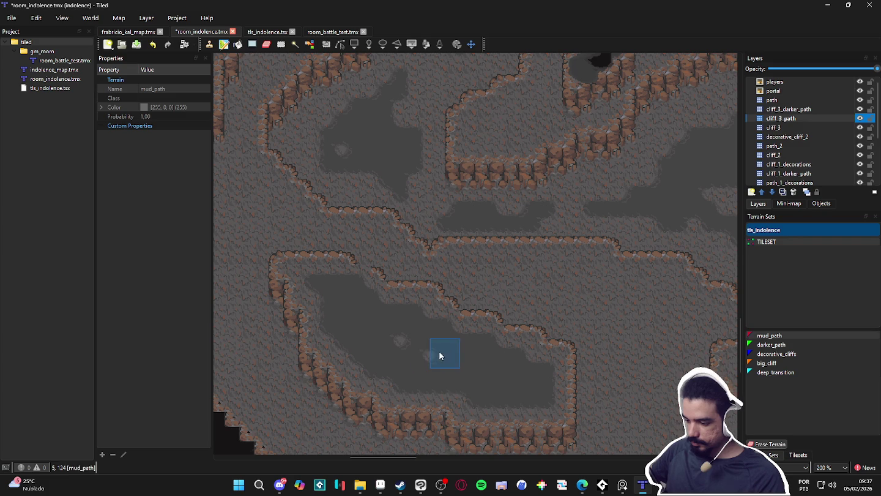
left_click_drag(399, 340, 428, 354)
right_click(382, 238)
left_click(359, 267)
right_click(458, 383)
scroll(460, 363, "down", 3)
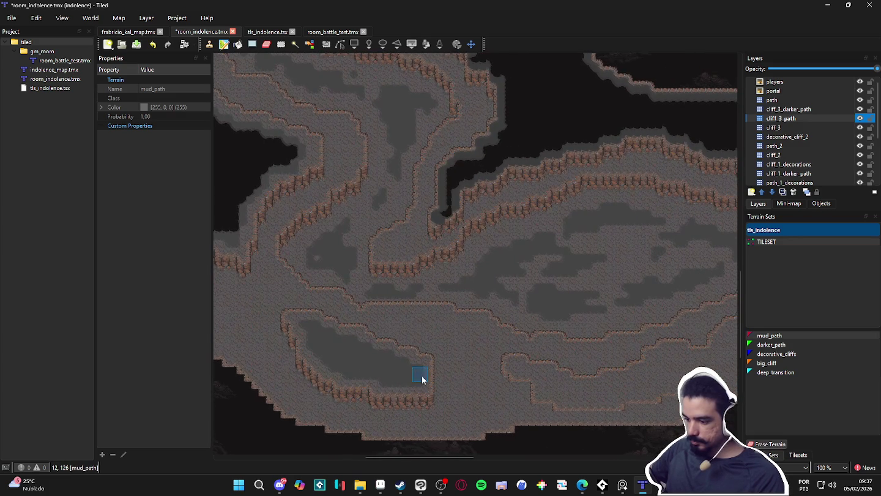
Save the room_indolence map and paint one darker path tile on the ledge.
scroll(520, 385, "down", 5)
key("ctrl+s")
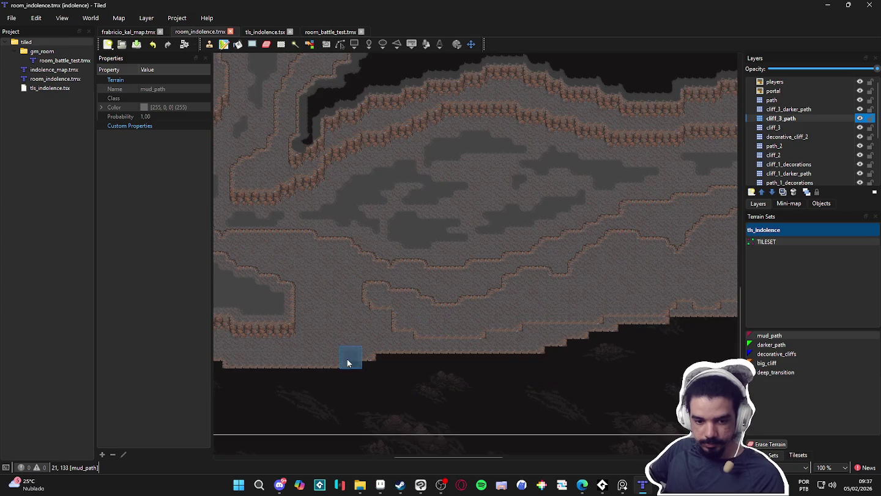
scroll(393, 272, "up", 2)
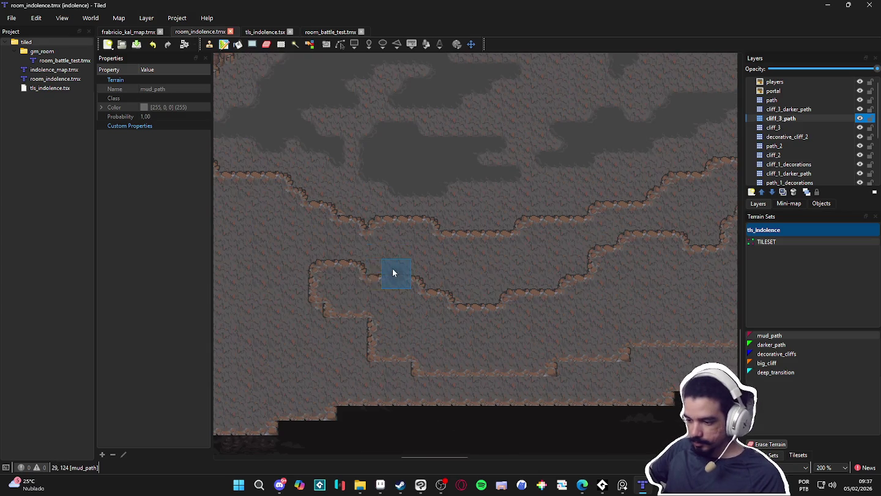
left_click(401, 309)
Pan and zoom to review the central cave area, then switch to the Edge browser.
scroll(441, 336, "down", 2)
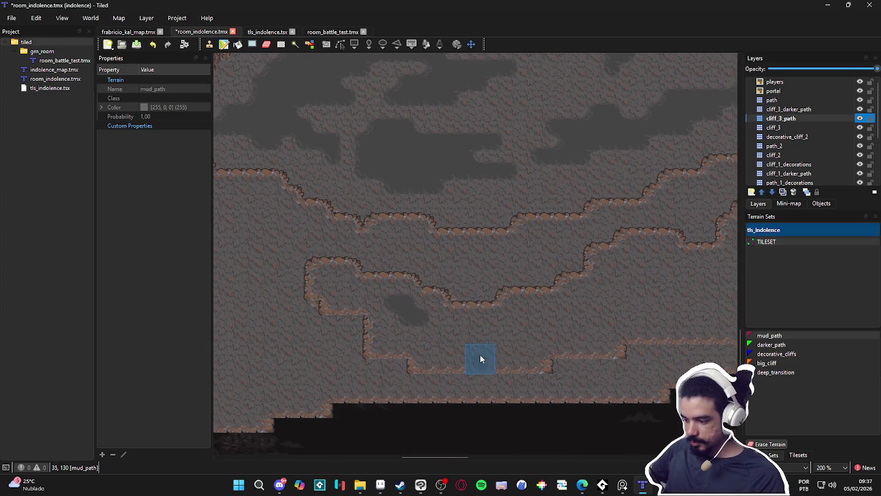
scroll(430, 327, "down", 3)
scroll(539, 309, "down", 1)
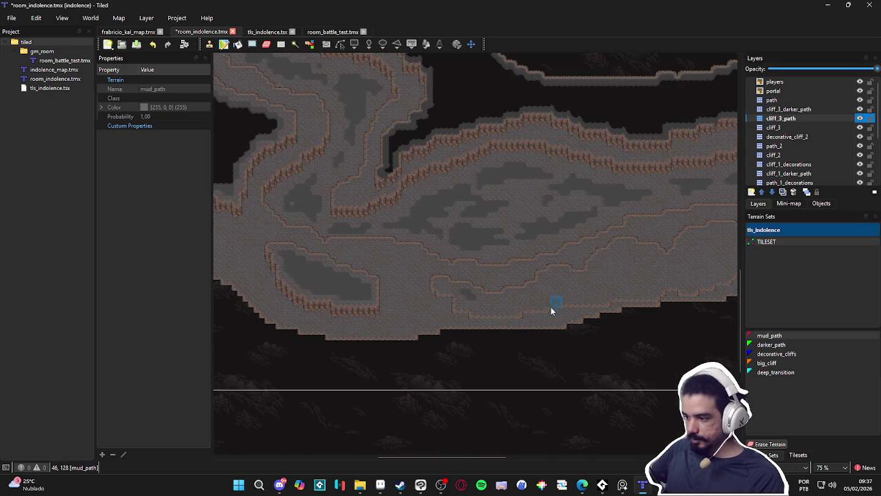
scroll(494, 309, "up", 5)
mouse_move(485, 244)
left_mouse_down()
mouse_move(410, 232)
mouse_move(492, 342)
mouse_move(313, 284)
mouse_move(361, 303)
left_mouse_up()
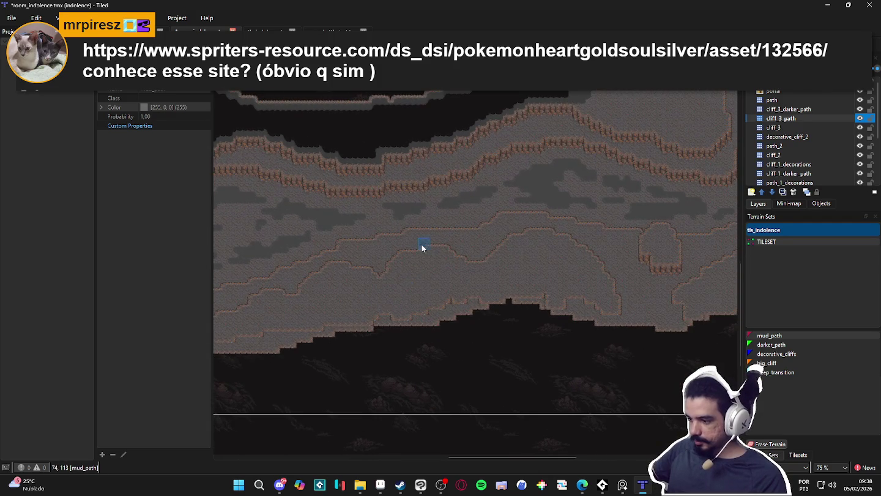
scroll(595, 362, "up", 1)
scroll(458, 339, "up", 1)
scroll(542, 346, "down", 1)
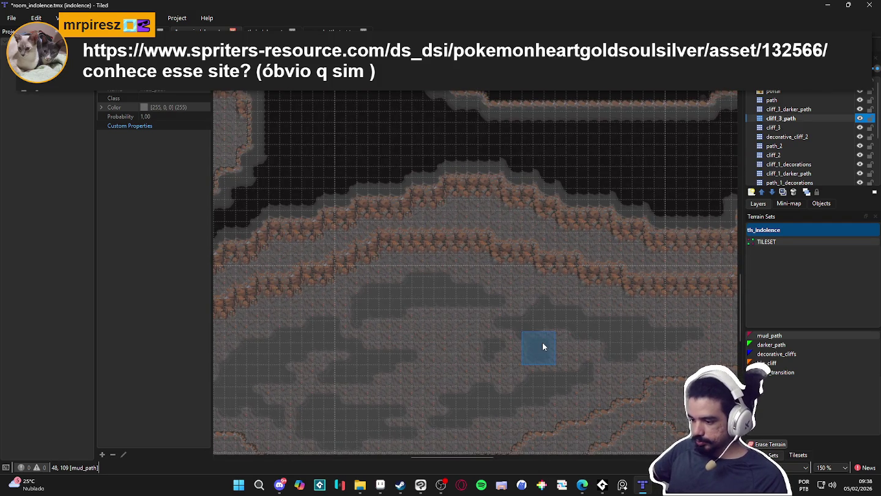
scroll(540, 336, "down", 1)
scroll(541, 335, "up", 1)
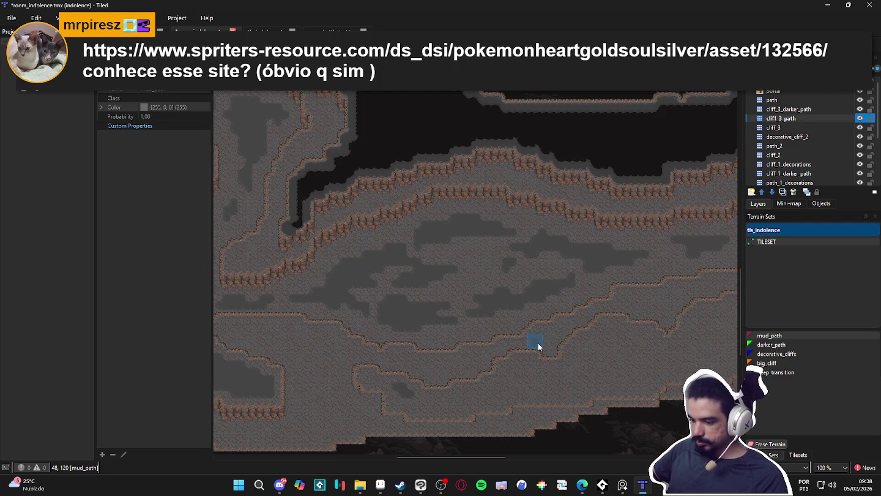
left_click_drag(466, 350, 493, 337)
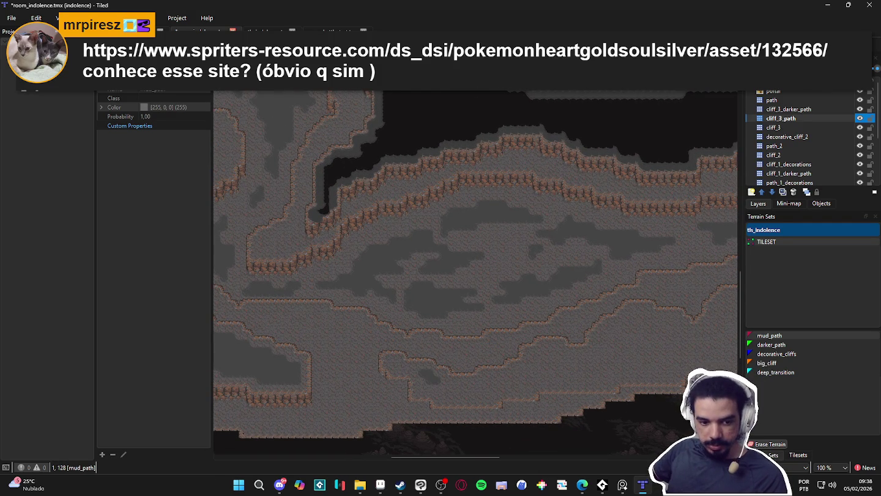
left_click(582, 485)
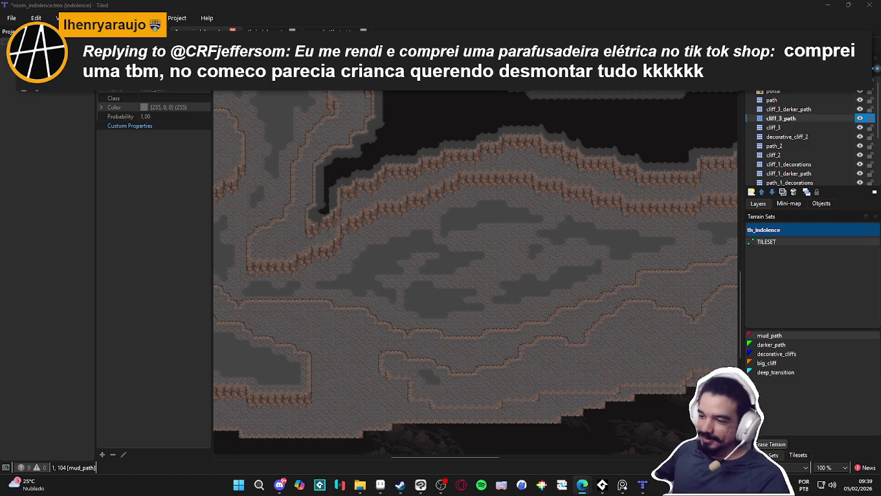
left_click_drag(313, 328, 476, 317)
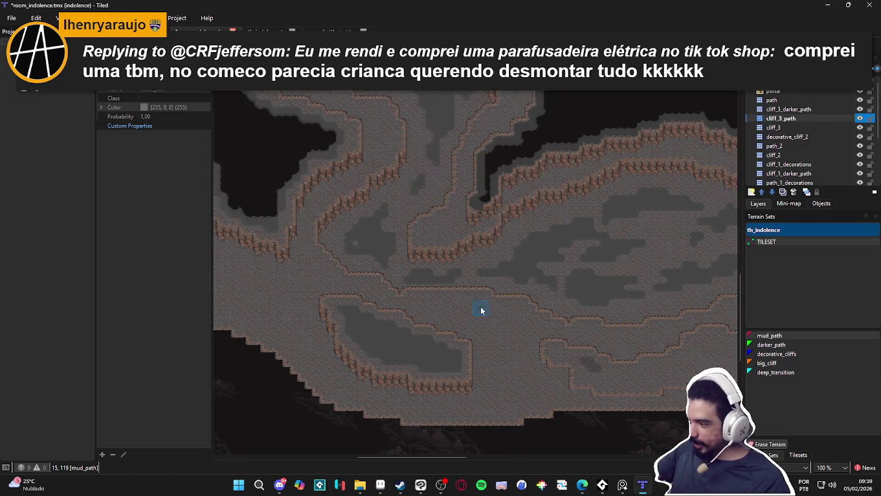
On the cliff_3_darker_path layer, pick deep_transition and paint its first patch in the lower basin.
left_click(796, 109)
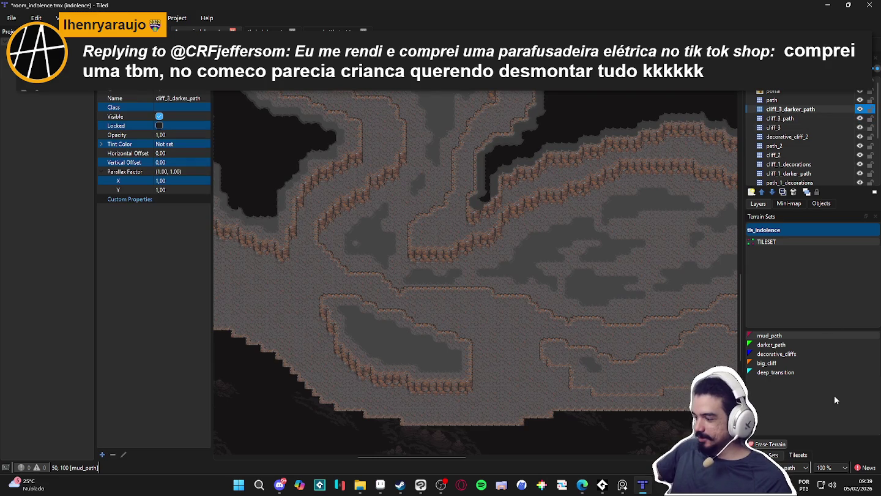
left_click(802, 454)
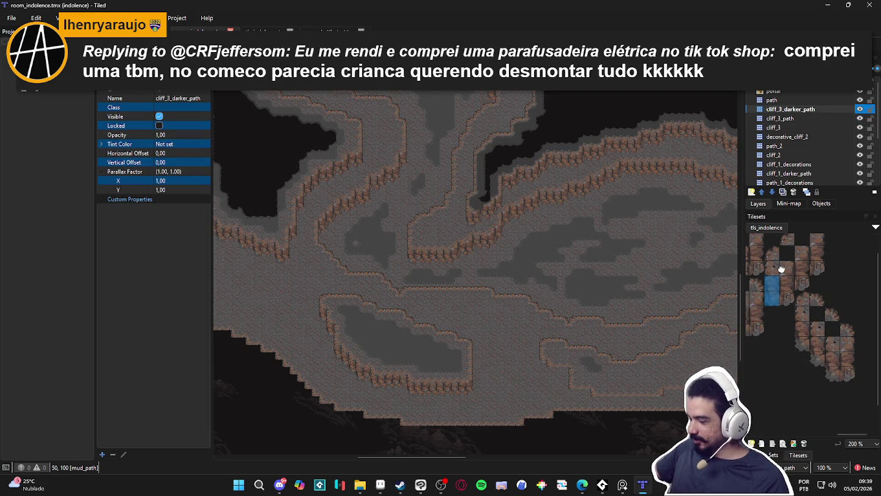
left_click(773, 454)
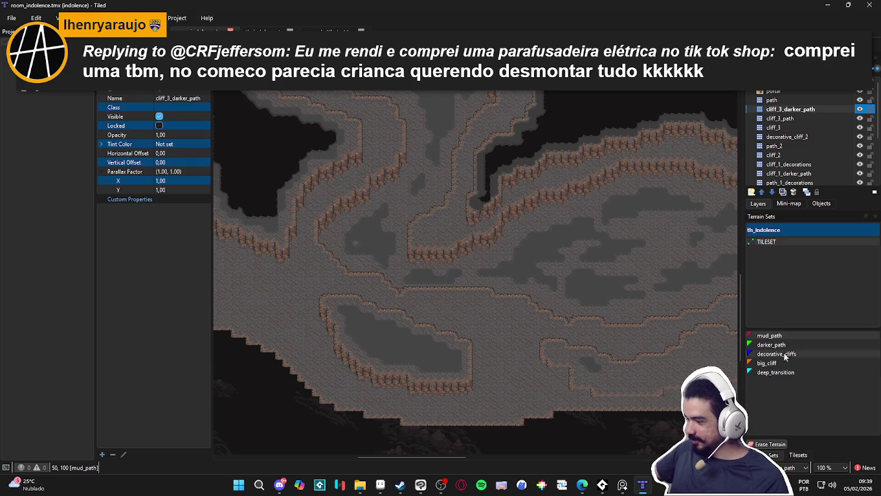
left_click(775, 372)
scroll(428, 300, "up", 3)
left_click(308, 361)
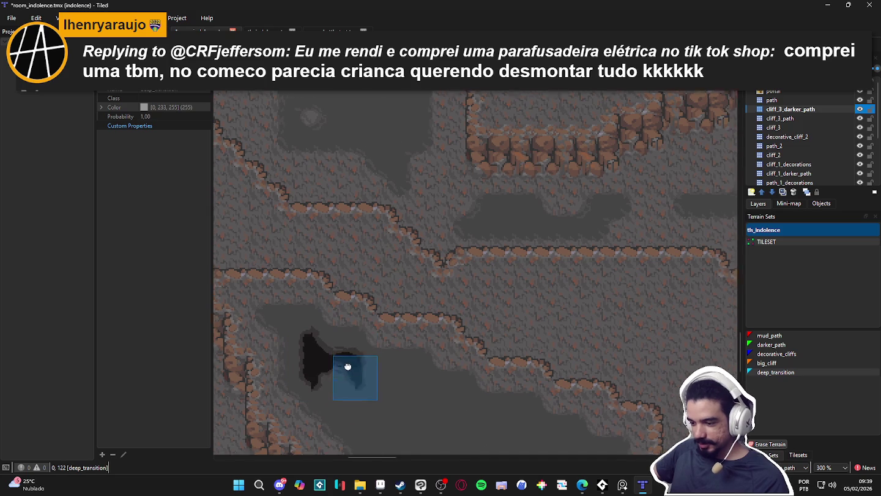
Drag deep_transition into a long diagonal black trench, joining the upper-left lobe and smoothing the right tip.
scroll(344, 330, "down", 2)
mouse_move(335, 319)
left_mouse_down()
mouse_move(354, 322)
mouse_move(371, 354)
mouse_move(410, 358)
left_mouse_up()
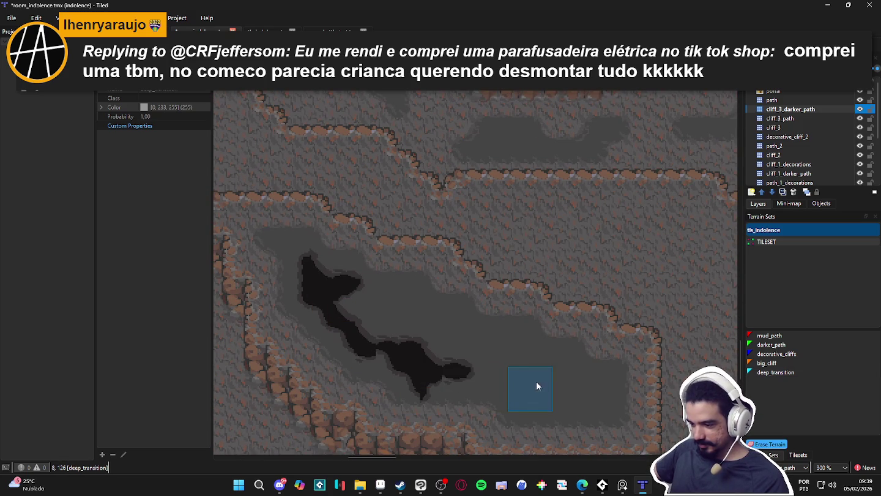
mouse_move(455, 370)
left_mouse_down()
mouse_move(522, 374)
mouse_move(521, 395)
mouse_move(589, 402)
left_mouse_up()
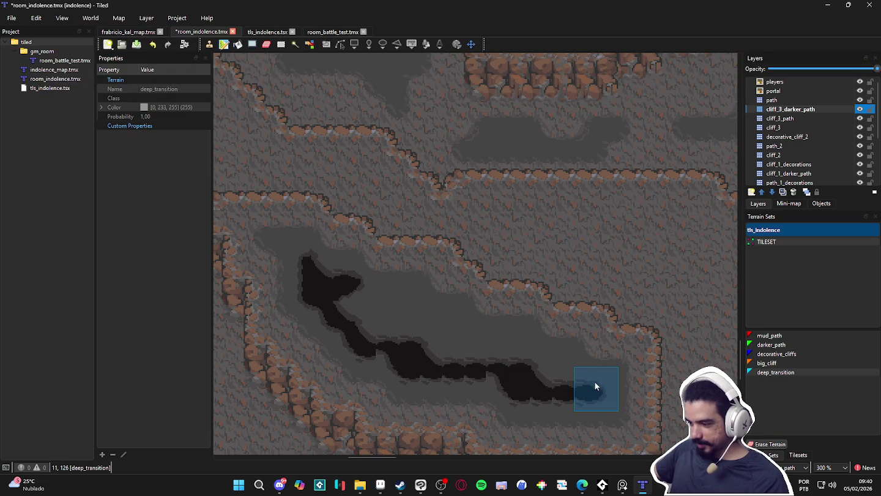
mouse_move(525, 353)
left_mouse_down()
mouse_move(460, 347)
mouse_move(476, 336)
left_mouse_up()
mouse_move(401, 324)
left_mouse_down()
mouse_move(417, 311)
mouse_move(412, 296)
mouse_move(354, 299)
mouse_move(380, 293)
mouse_move(308, 280)
left_mouse_up()
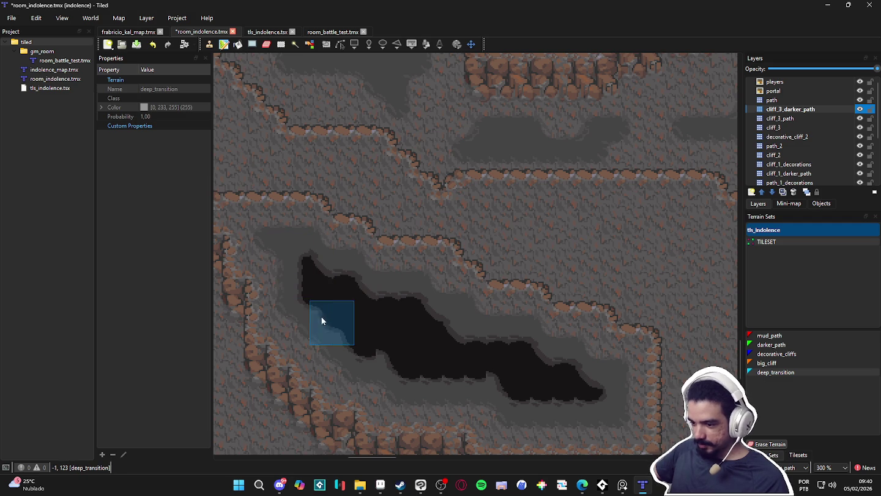
left_click(430, 356)
left_click_drag(493, 375, 570, 396)
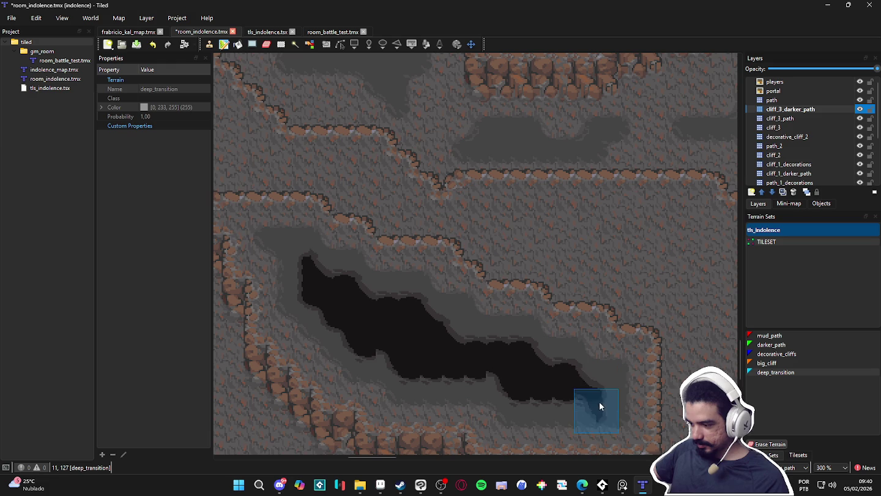
scroll(588, 394, "down", 2)
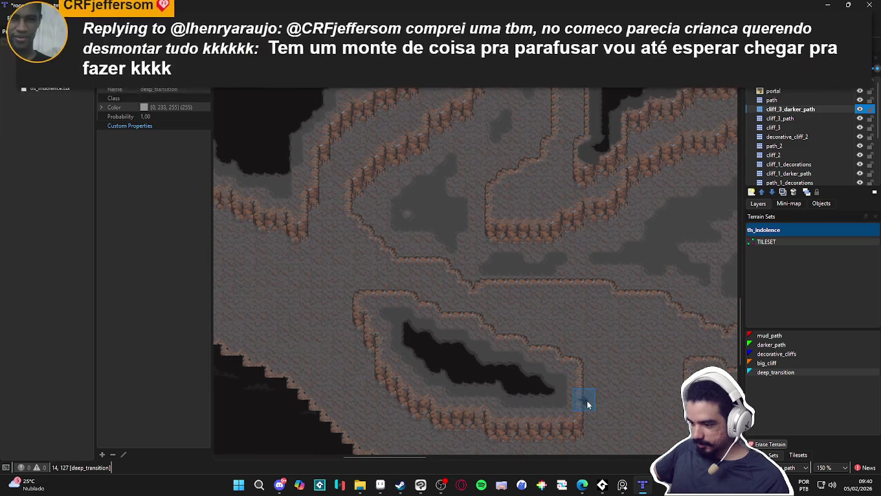
Fill the strip beside the pit's right end with deep_transition.
left_click_drag(604, 402, 479, 404)
left_click_drag(577, 393, 515, 394)
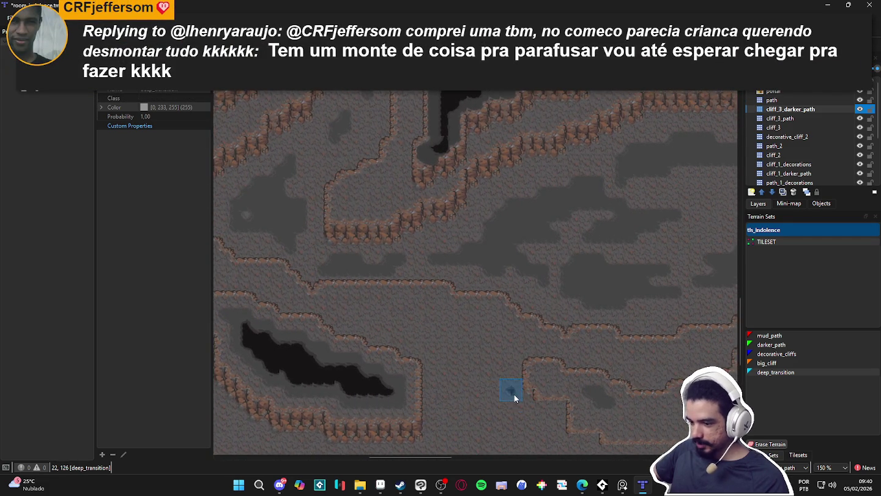
scroll(418, 378, "up", 3)
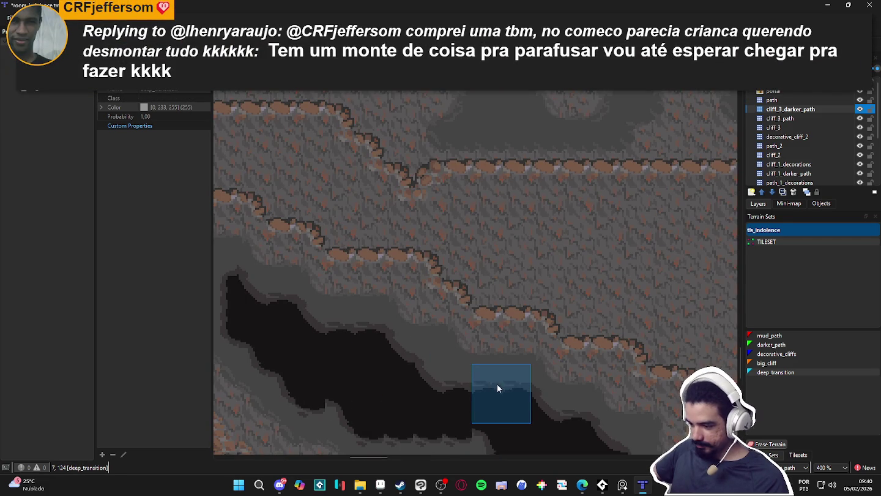
left_click(504, 381)
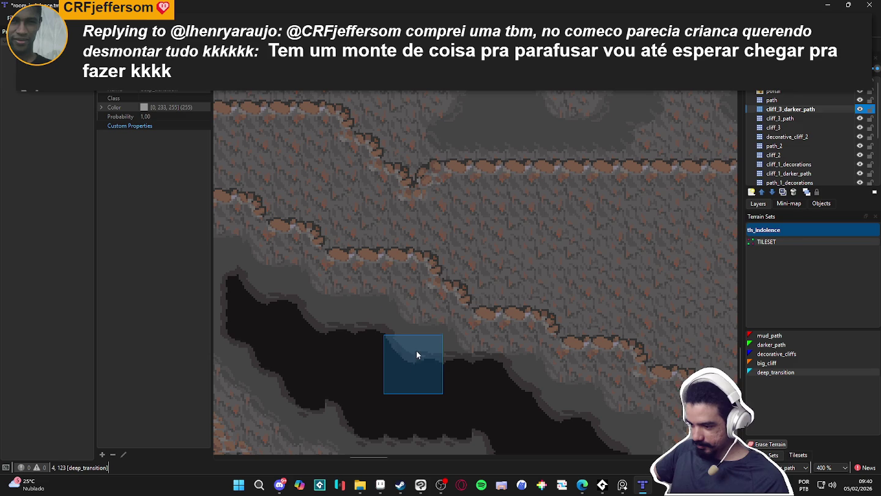
Look over the pit area and make cliff_3_path the active layer.
scroll(461, 362, "down", 3)
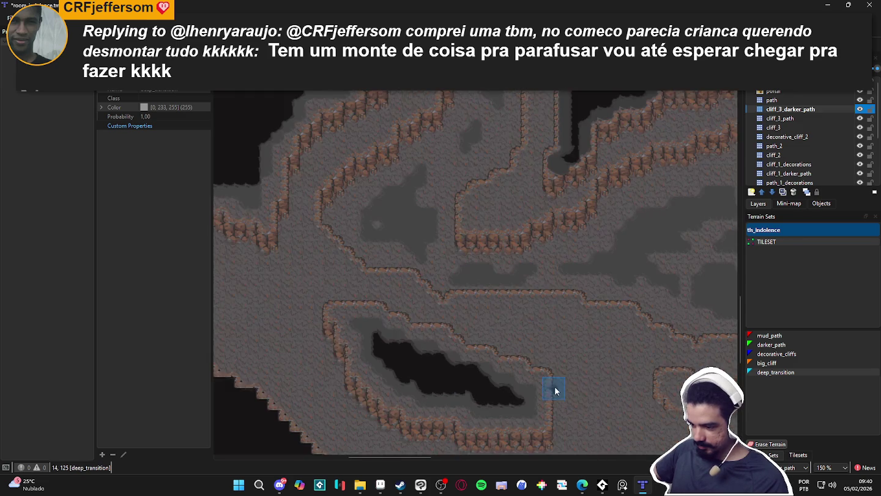
scroll(555, 387, "down", 1)
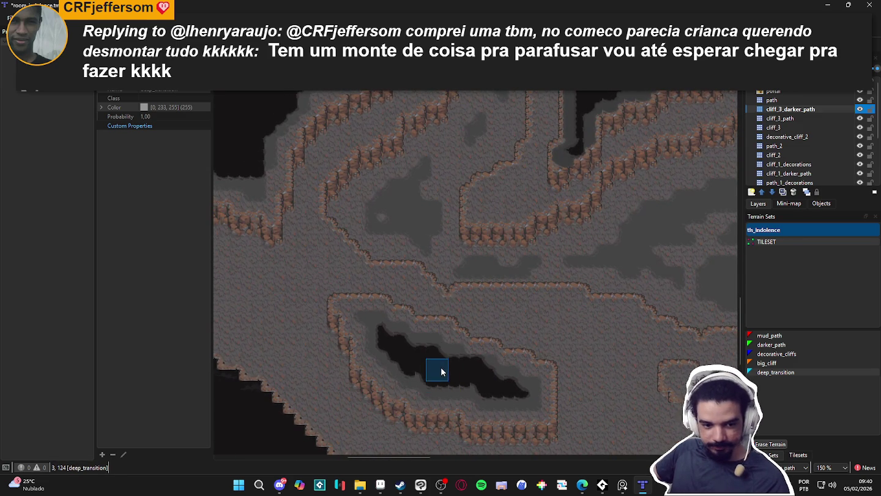
scroll(442, 362, "left", 1)
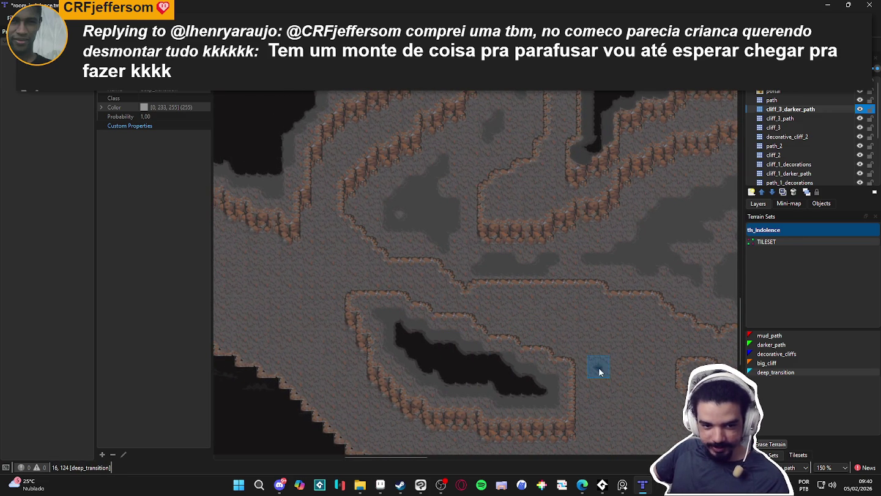
scroll(398, 317, "up", 3)
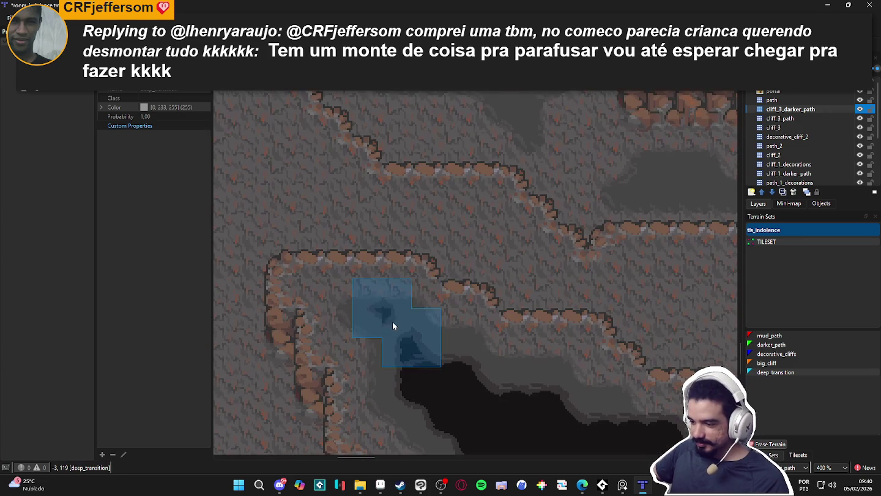
scroll(400, 333, "down", 4)
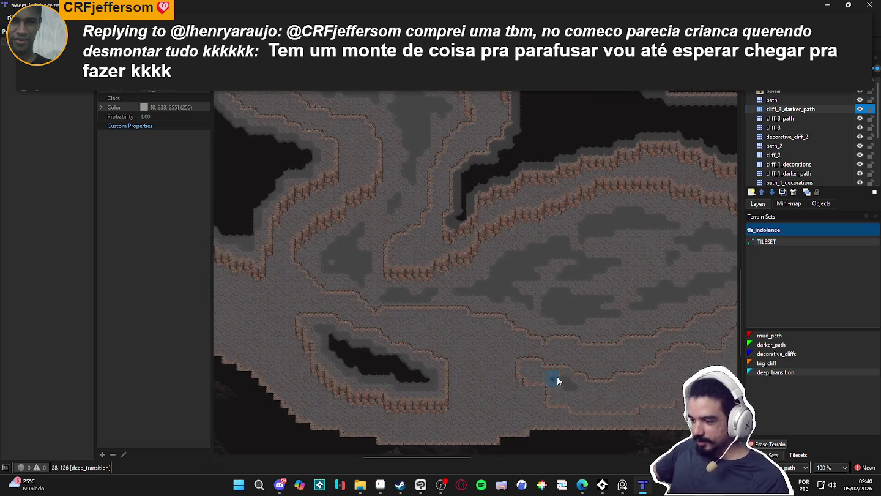
scroll(576, 349, "right", 3)
left_click(856, 118)
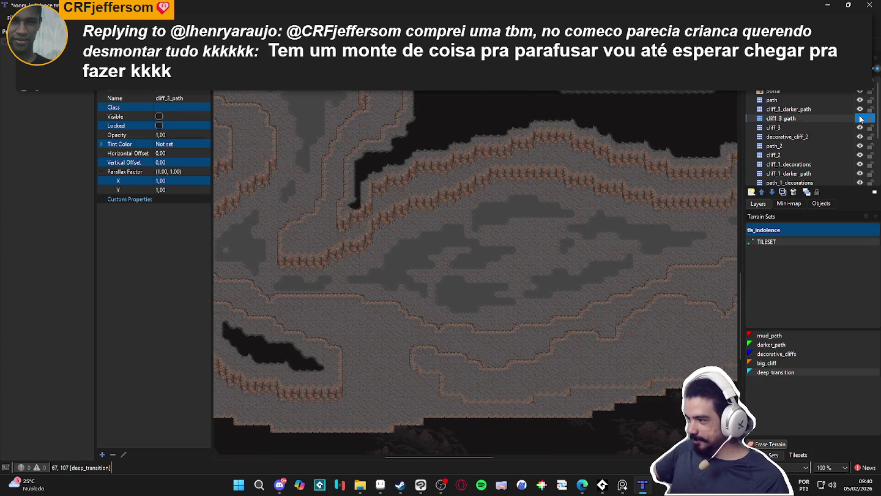
Hide and re-show cliff_3_path, then select the darker_path terrain, passing through big_cliff.
left_click(861, 119)
left_click(860, 119)
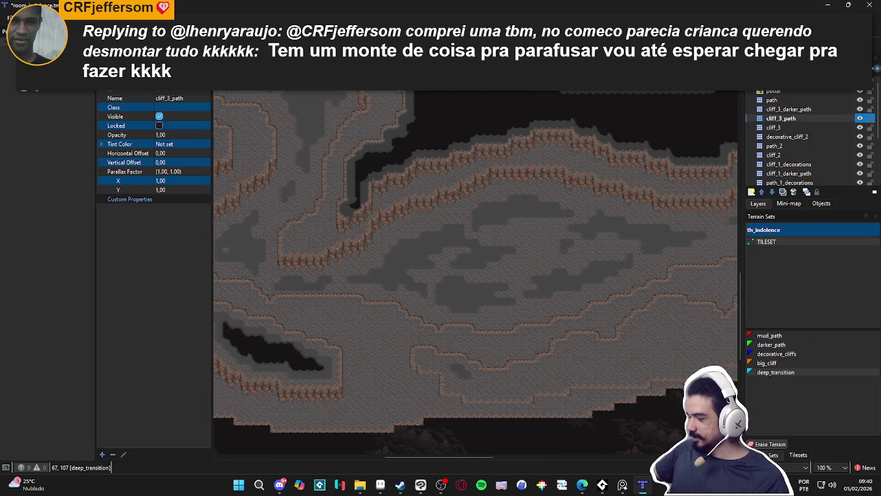
left_click(775, 365)
scroll(529, 369, "up", 2)
left_click(776, 354)
left_click(771, 344)
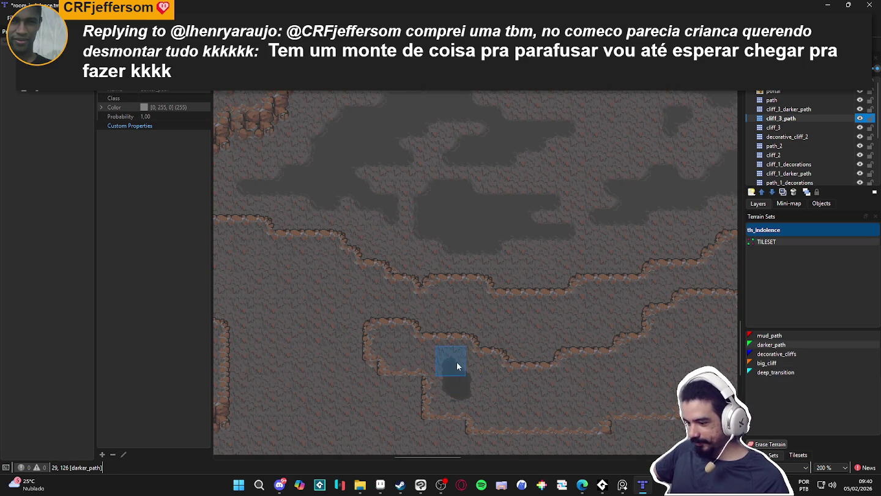
scroll(408, 307, "down", 6)
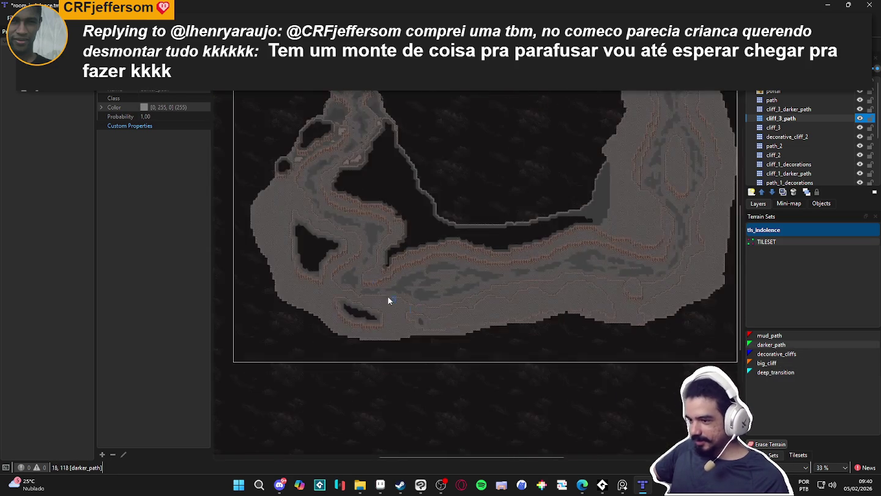
scroll(357, 210, "up", 5)
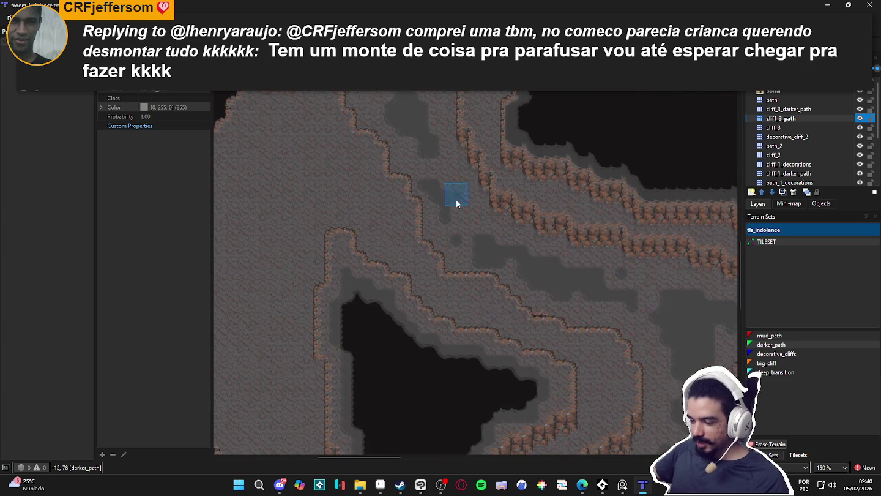
scroll(703, 187, "down", 3)
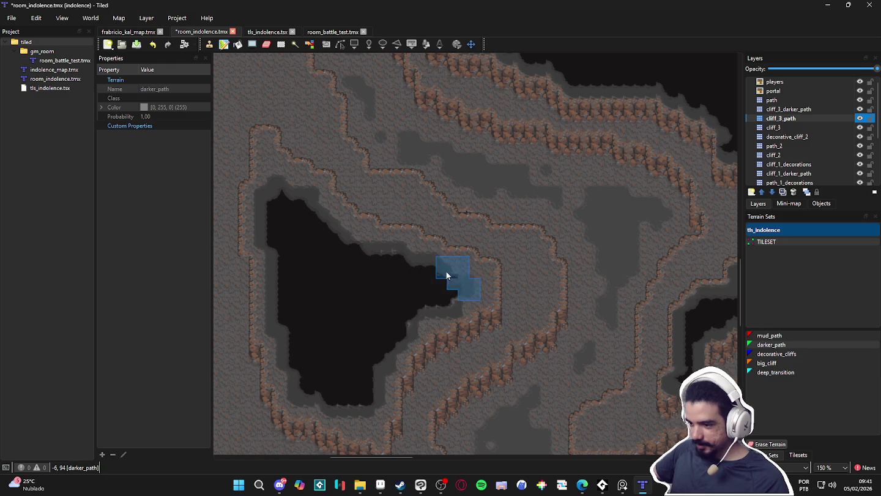
Extend the triangular pit by a tile and fill its right tip with darker_path.
left_click_drag(459, 280, 456, 272)
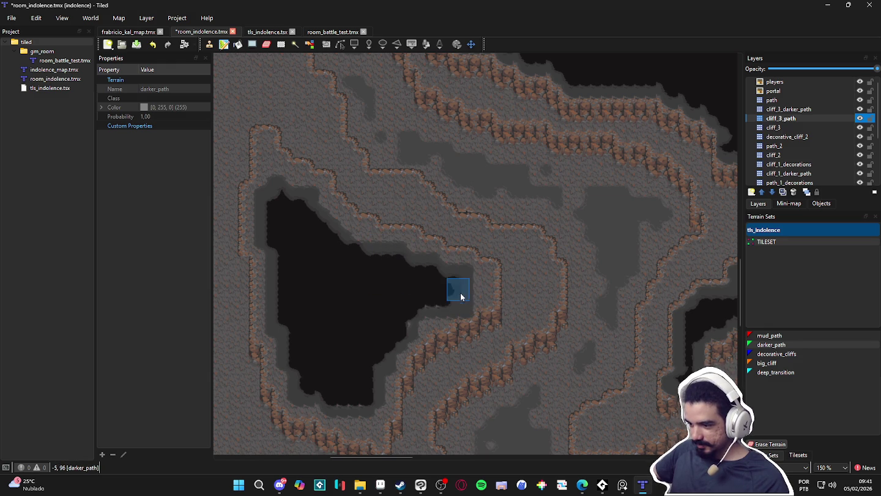
left_click(461, 295)
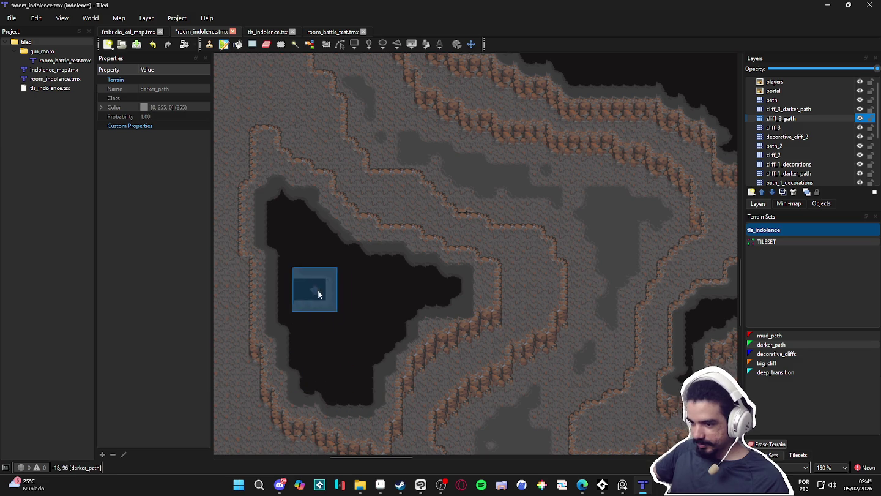
scroll(550, 345, "right", 5)
scroll(498, 333, "down", 1)
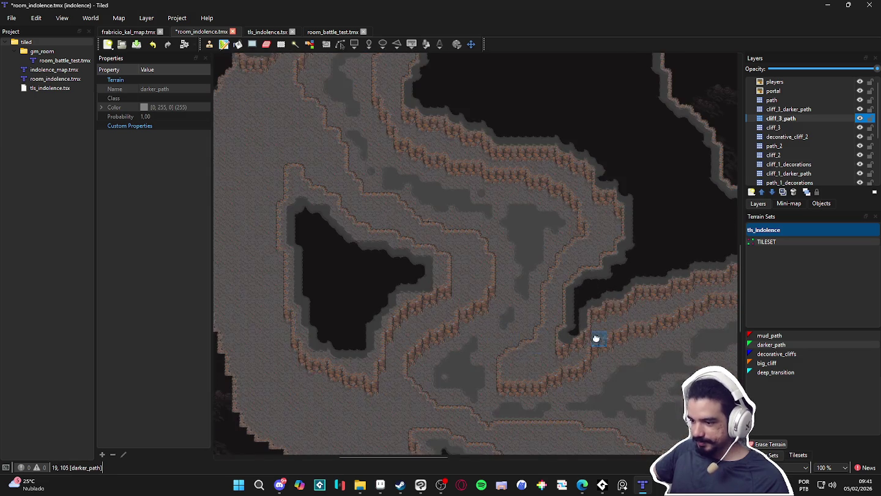
scroll(551, 306, "right", 3)
scroll(380, 221, "up", 2)
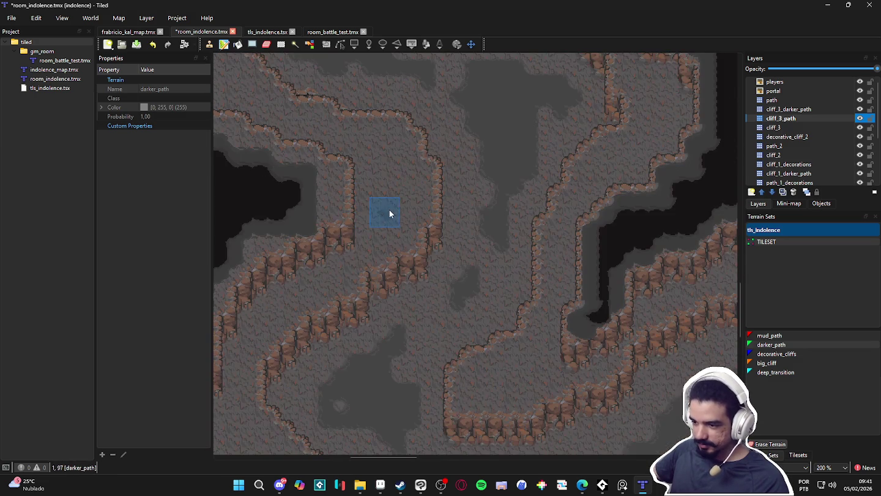
scroll(372, 297, "down", 5)
scroll(421, 315, "down", 5)
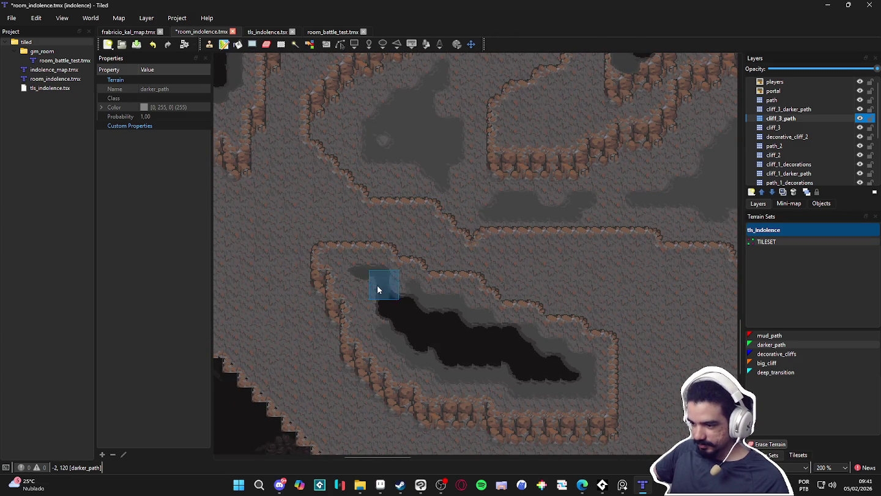
Darken the long pit's upper-left end, lower edge and right end with darker_path.
left_click_drag(380, 322, 404, 329)
scroll(404, 324, "down", 1)
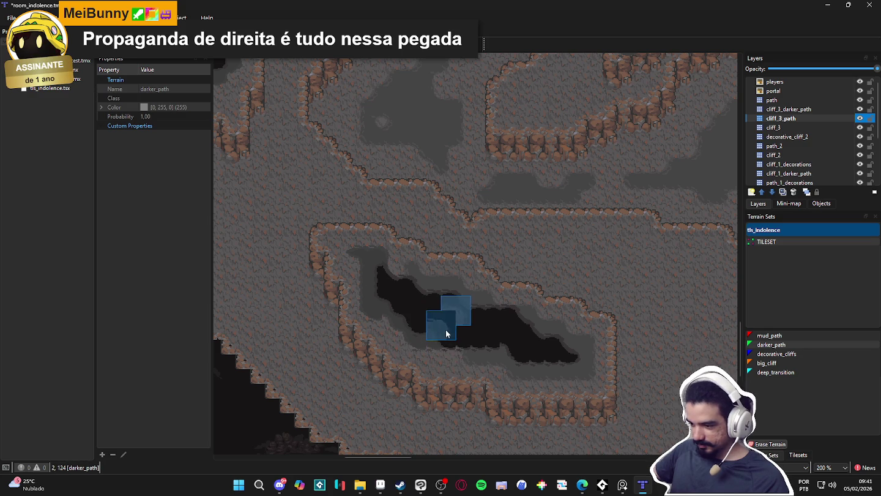
left_click(508, 344)
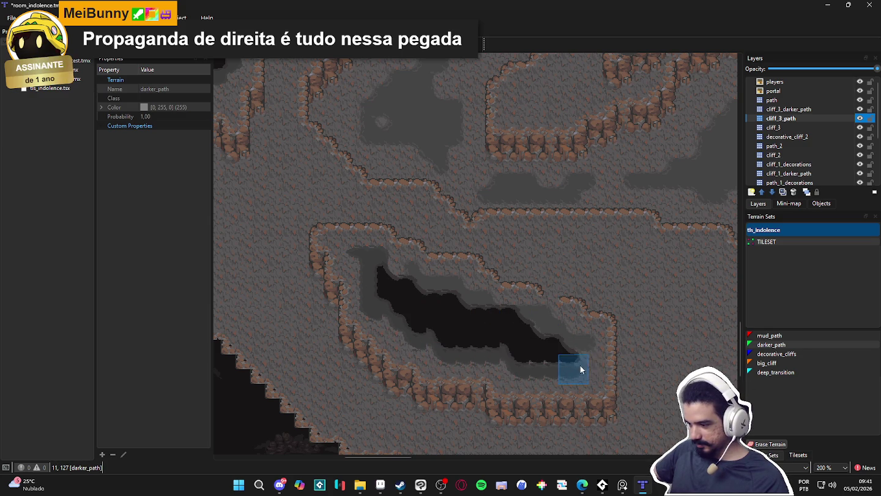
mouse_move(584, 357)
left_mouse_down()
mouse_move(567, 360)
mouse_move(580, 354)
mouse_move(557, 349)
mouse_move(557, 334)
mouse_move(516, 335)
mouse_move(552, 346)
mouse_move(513, 306)
mouse_move(537, 320)
mouse_move(440, 302)
mouse_move(499, 314)
mouse_move(442, 303)
mouse_move(461, 290)
mouse_move(419, 285)
mouse_move(428, 289)
mouse_move(419, 300)
mouse_move(408, 274)
mouse_move(388, 273)
mouse_move(413, 287)
mouse_move(443, 331)
mouse_move(389, 316)
mouse_move(441, 312)
mouse_move(466, 296)
mouse_move(532, 354)
left_mouse_up()
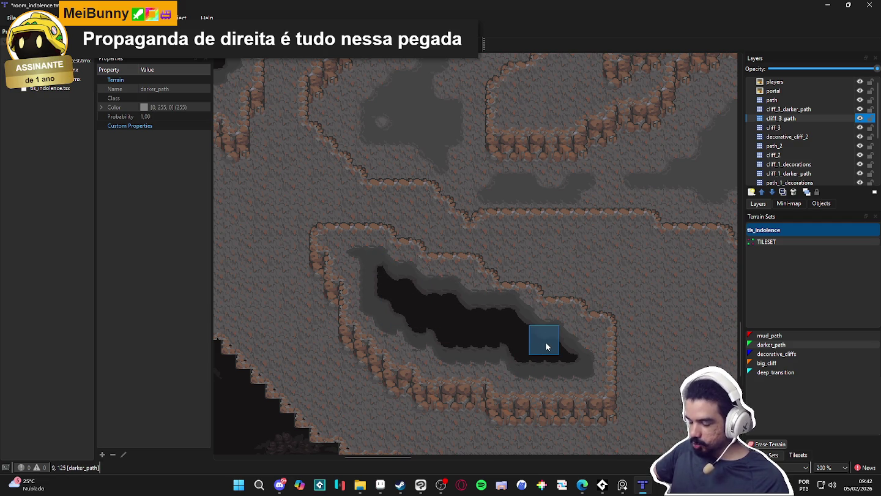
scroll(548, 349, "down", 1)
mouse_move(624, 341)
left_mouse_down()
mouse_move(419, 331)
mouse_move(405, 358)
mouse_move(517, 374)
left_mouse_up()
scroll(541, 349, "down", 1)
left_click_drag(594, 331, 457, 339)
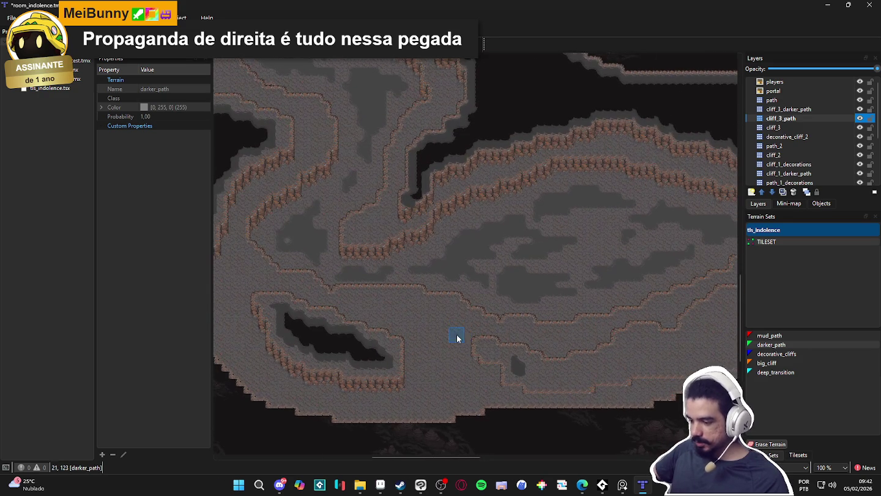
mouse_move(532, 369)
left_mouse_down()
mouse_move(493, 364)
mouse_move(586, 361)
mouse_move(583, 345)
mouse_move(624, 349)
mouse_move(553, 345)
left_mouse_up()
scroll(484, 352, "up", 2)
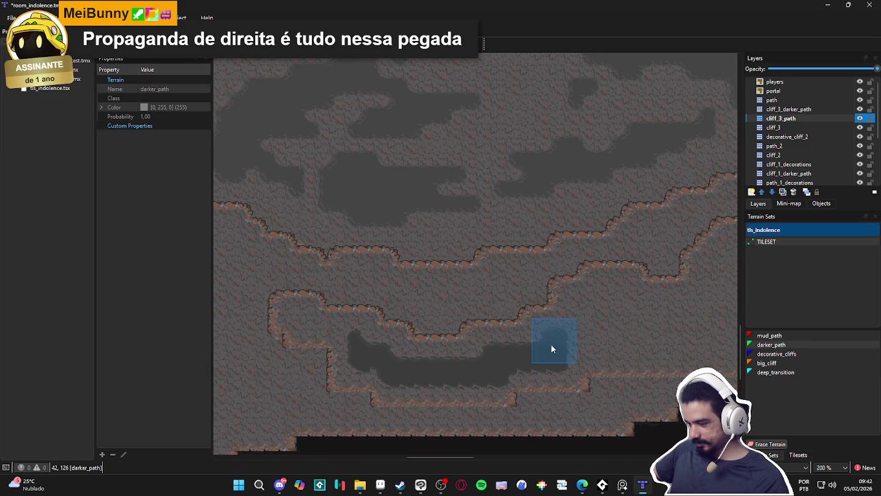
Paint darker_path up and right across the lower ledge, widening the dark area.
mouse_move(621, 343)
left_mouse_down()
mouse_move(588, 340)
mouse_move(545, 314)
mouse_move(613, 319)
mouse_move(573, 305)
mouse_move(511, 332)
mouse_move(577, 344)
mouse_move(556, 298)
mouse_move(576, 260)
mouse_move(615, 263)
left_mouse_up()
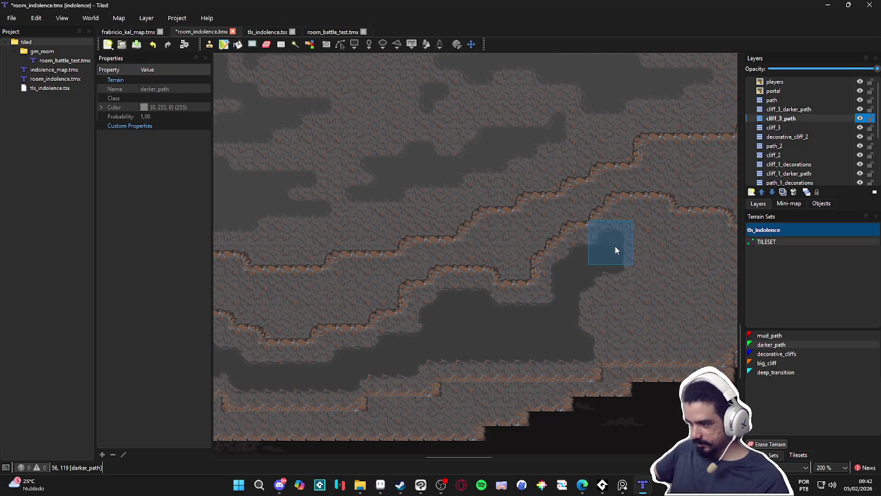
left_click_drag(630, 234, 648, 231)
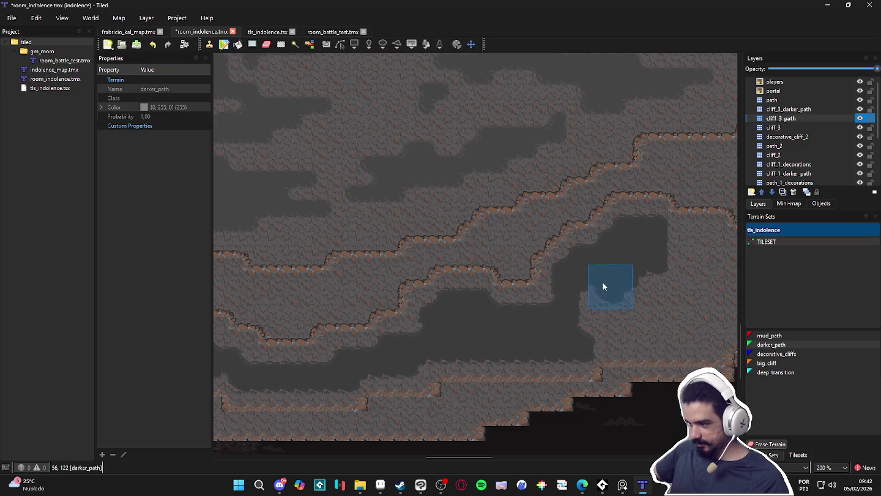
mouse_move(600, 335)
left_mouse_down()
mouse_move(679, 328)
mouse_move(479, 350)
mouse_move(523, 329)
mouse_move(528, 352)
mouse_move(447, 306)
mouse_move(505, 260)
left_mouse_up()
mouse_move(519, 290)
left_mouse_down()
mouse_move(548, 297)
mouse_move(537, 267)
mouse_move(542, 294)
mouse_move(616, 297)
left_mouse_up()
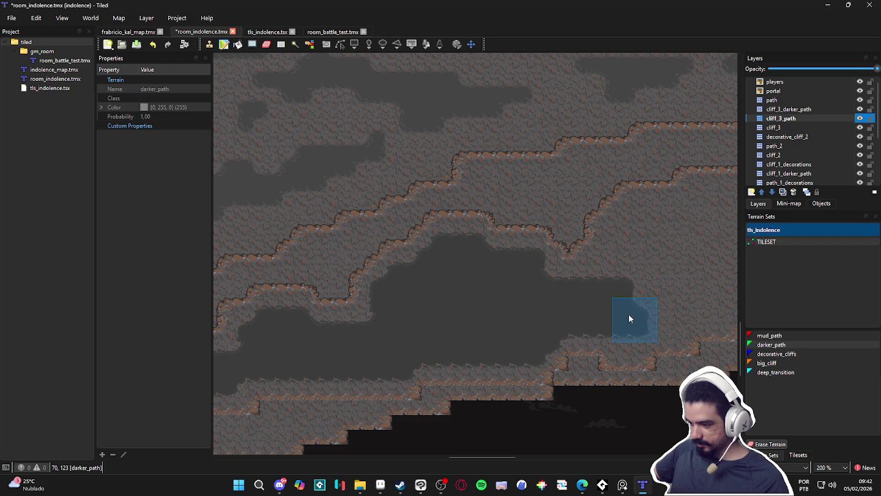
left_click(628, 314)
mouse_move(632, 331)
left_mouse_down()
mouse_move(576, 285)
mouse_move(592, 281)
mouse_move(592, 247)
mouse_move(611, 239)
left_mouse_up()
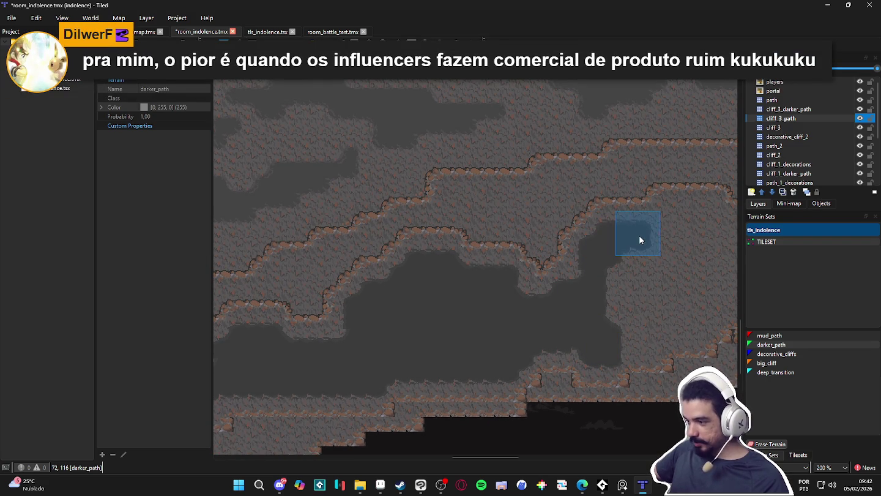
Extend the darker_path area rightward over the cliff and the adjoining rock edge.
mouse_move(628, 340)
left_mouse_down()
mouse_move(554, 368)
mouse_move(585, 347)
mouse_move(620, 347)
mouse_move(649, 310)
mouse_move(660, 323)
mouse_move(682, 324)
mouse_move(683, 336)
mouse_move(675, 267)
mouse_move(631, 278)
mouse_move(652, 259)
mouse_move(624, 266)
mouse_move(592, 246)
mouse_move(581, 269)
mouse_move(586, 297)
mouse_move(617, 318)
left_mouse_up()
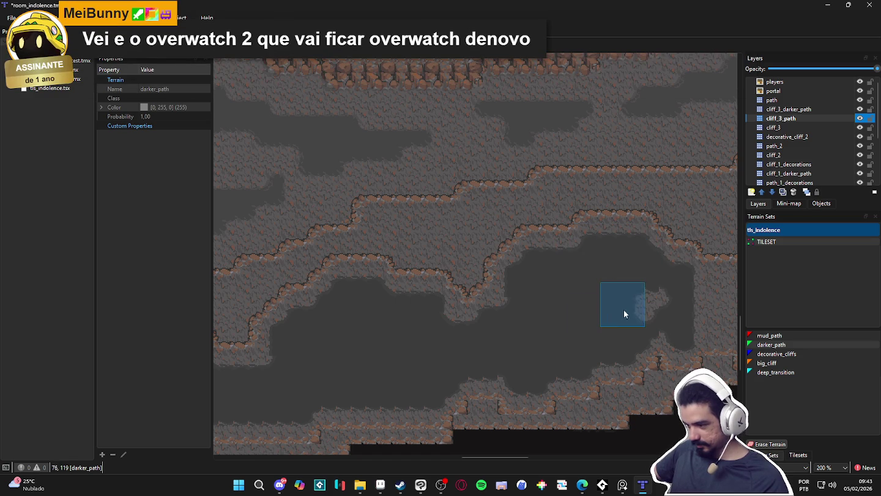
left_click_drag(656, 295, 466, 299)
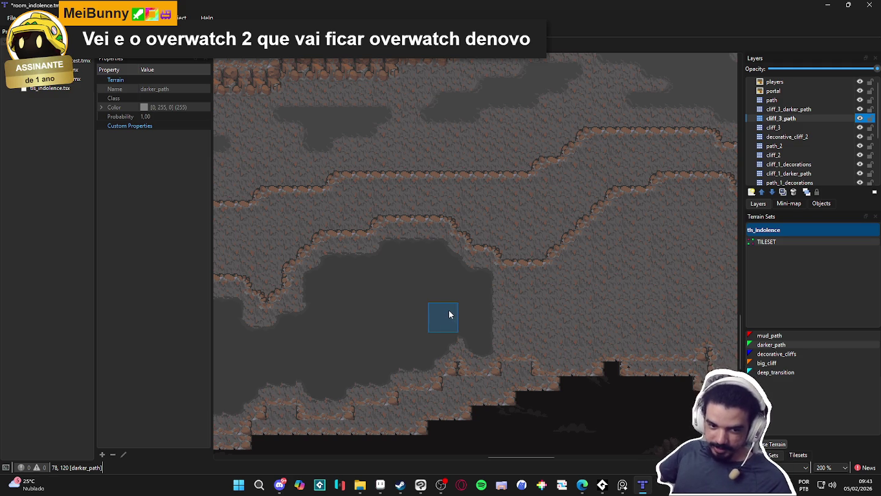
scroll(477, 340, "right", 2)
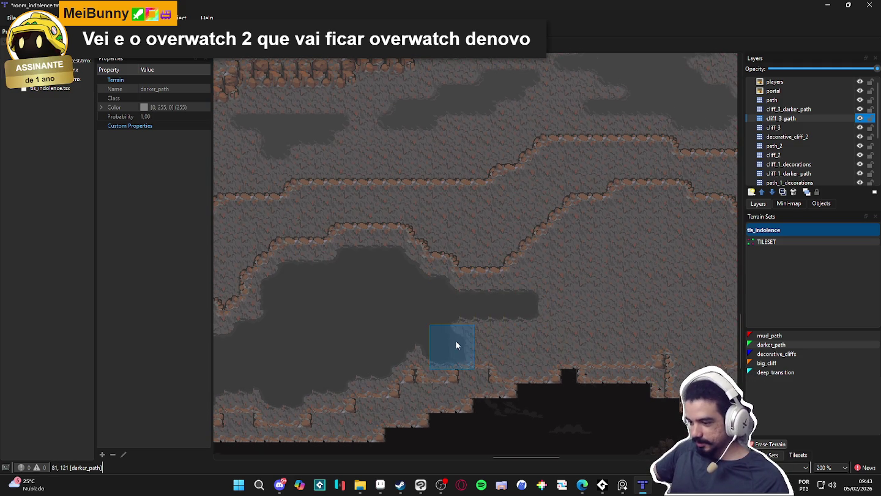
mouse_move(460, 336)
left_mouse_down()
mouse_move(543, 334)
mouse_move(516, 355)
mouse_move(532, 291)
left_mouse_up()
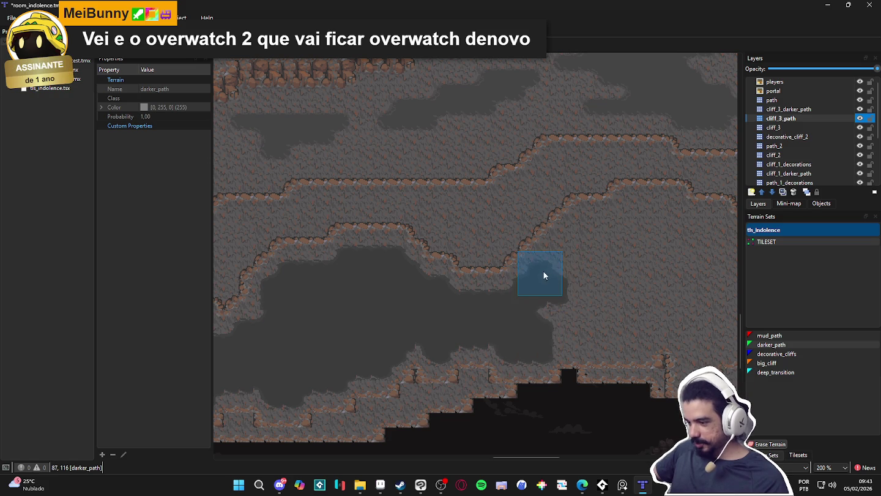
mouse_move(577, 246)
left_mouse_down()
mouse_move(566, 251)
mouse_move(579, 236)
mouse_move(631, 233)
mouse_move(642, 216)
mouse_move(670, 222)
mouse_move(677, 301)
mouse_move(632, 324)
mouse_move(634, 337)
mouse_move(527, 330)
mouse_move(620, 284)
mouse_move(611, 307)
mouse_move(652, 284)
mouse_move(616, 257)
left_mouse_up()
scroll(612, 263, "right", 3)
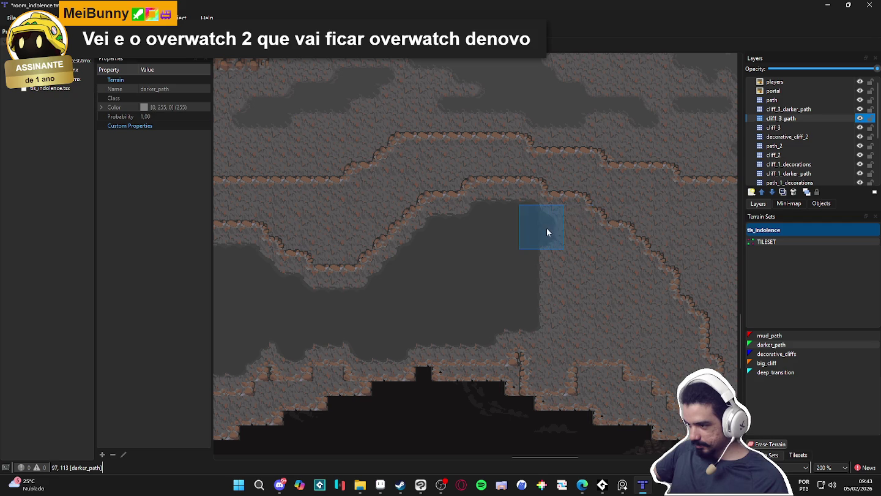
left_click_drag(567, 232, 572, 280)
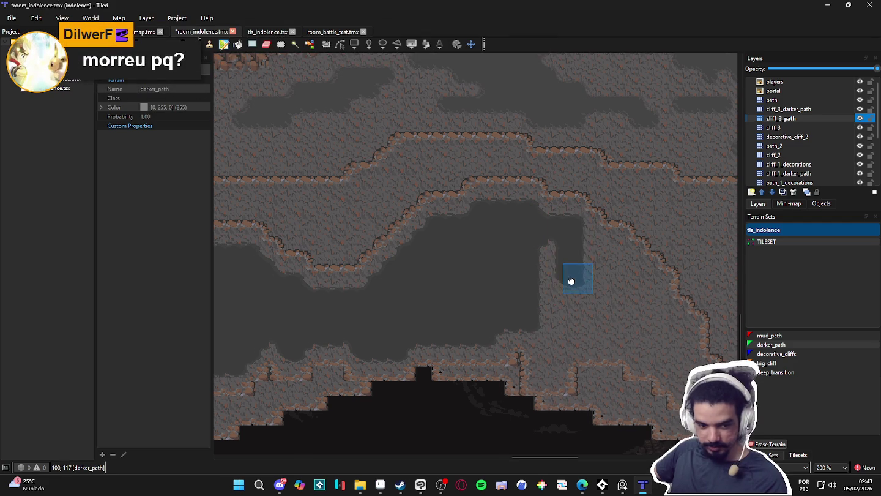
scroll(572, 280, "right", 1)
mouse_move(519, 322)
left_mouse_down()
mouse_move(520, 352)
mouse_move(521, 307)
left_mouse_up()
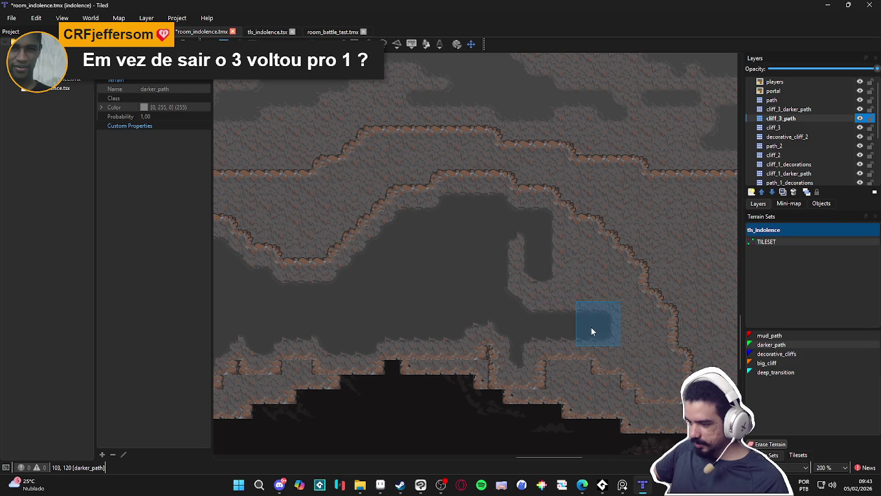
mouse_move(604, 316)
left_mouse_down()
mouse_move(594, 258)
mouse_move(554, 248)
mouse_move(586, 287)
mouse_move(531, 301)
left_mouse_up()
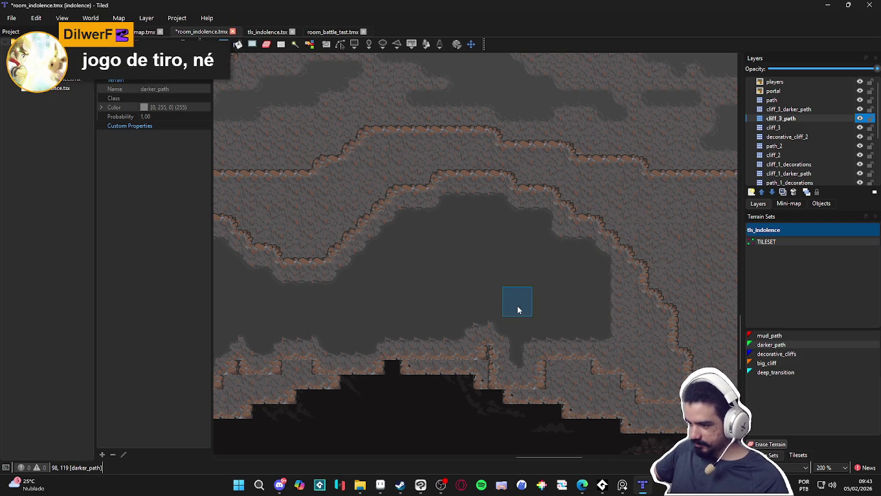
mouse_move(616, 283)
left_mouse_down()
mouse_move(622, 316)
mouse_move(631, 313)
mouse_move(630, 328)
mouse_move(643, 331)
left_mouse_up()
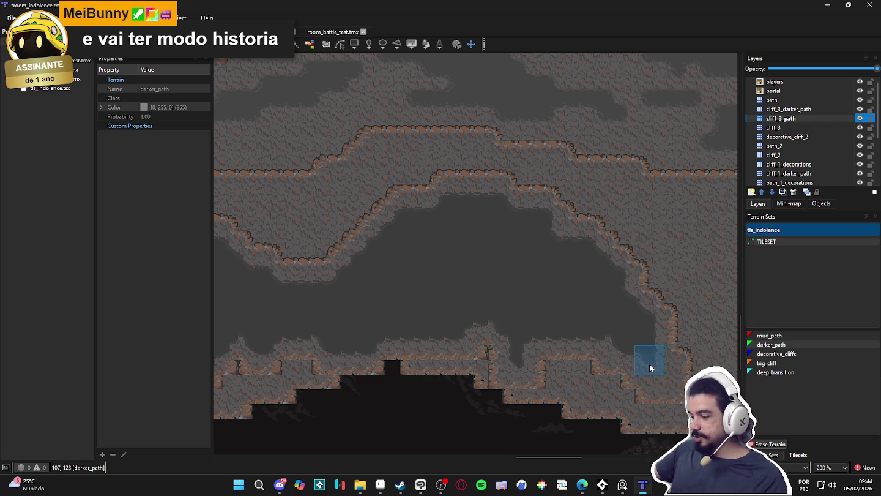
Darken the floor near the right wall and add a darker_path patch on the lower-left floor.
mouse_move(664, 377)
left_mouse_down()
mouse_move(664, 366)
mouse_move(609, 338)
mouse_move(609, 350)
left_mouse_up()
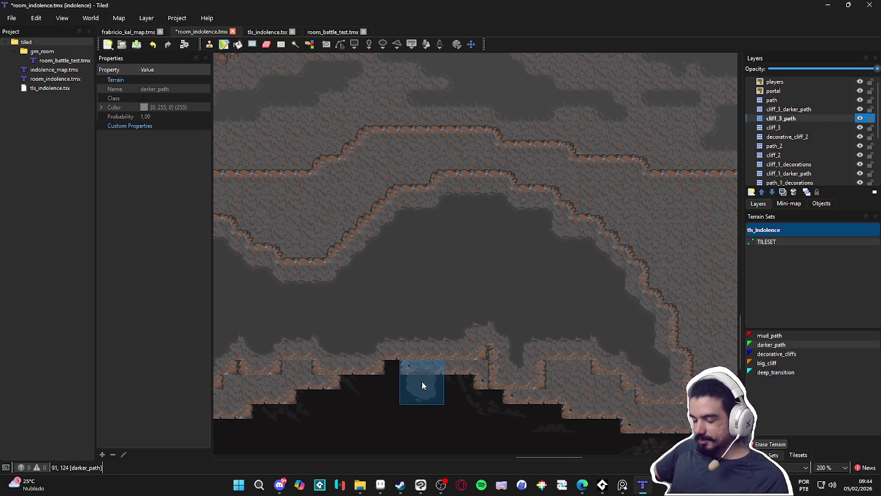
scroll(393, 382, "down", 2)
left_click_drag(422, 382, 624, 349)
scroll(250, 346, "up", 1)
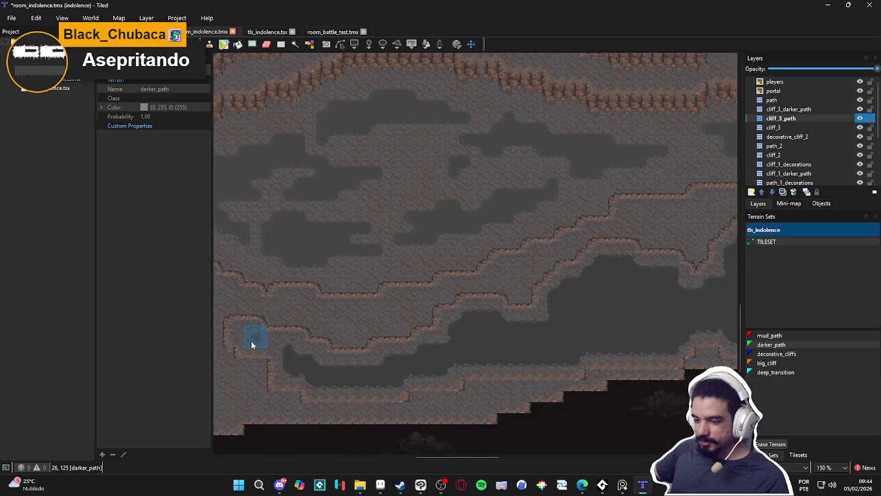
left_click(252, 338)
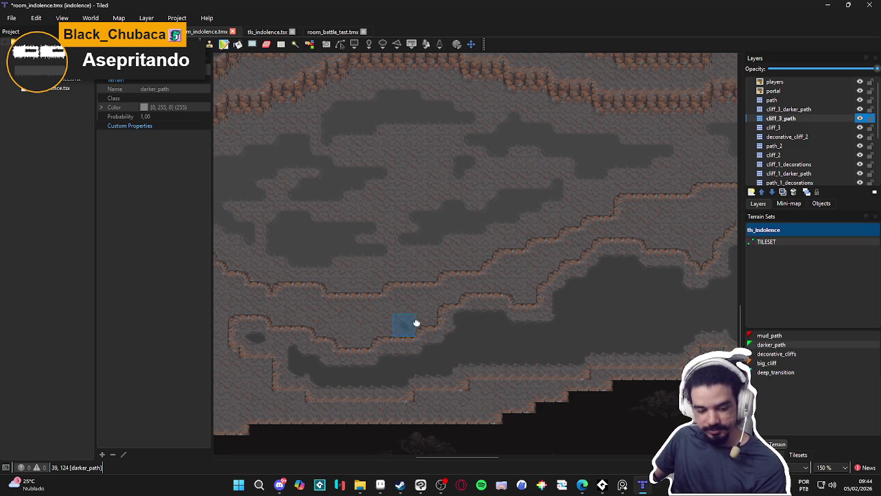
scroll(380, 311, "down", 2)
scroll(629, 326, "right", 10)
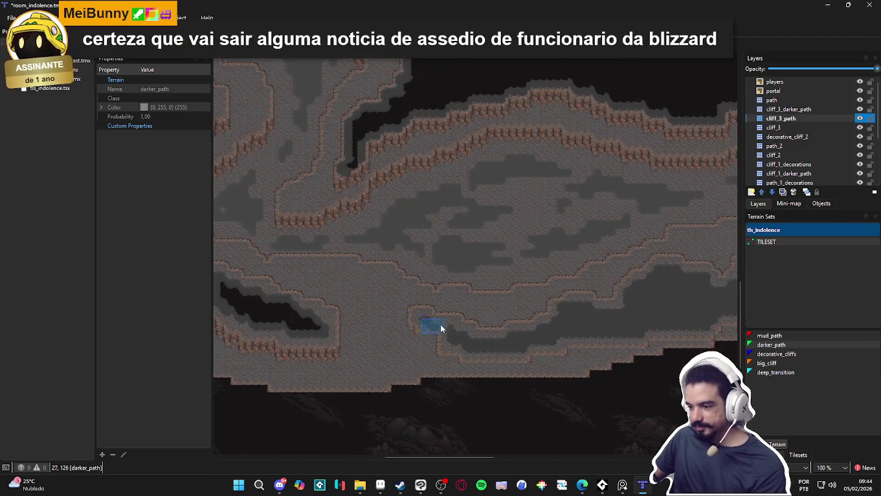
scroll(380, 335, "left", 10)
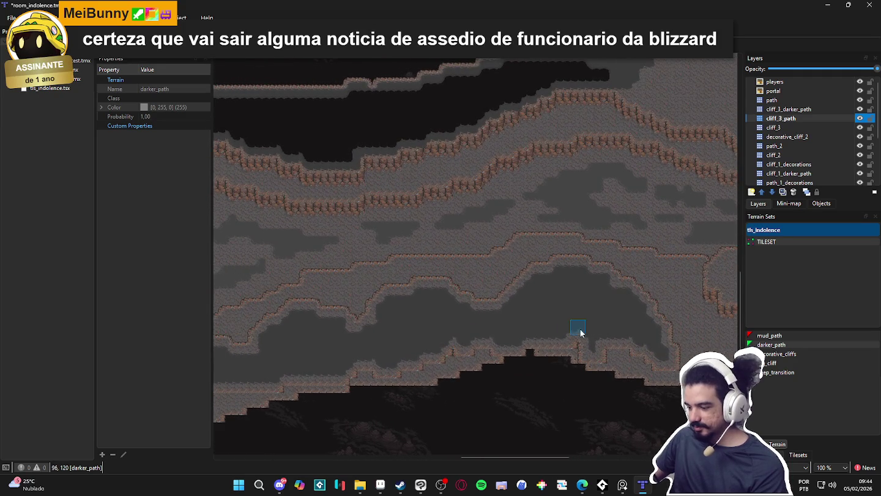
scroll(426, 294, "left", 6)
scroll(425, 294, "up", 2)
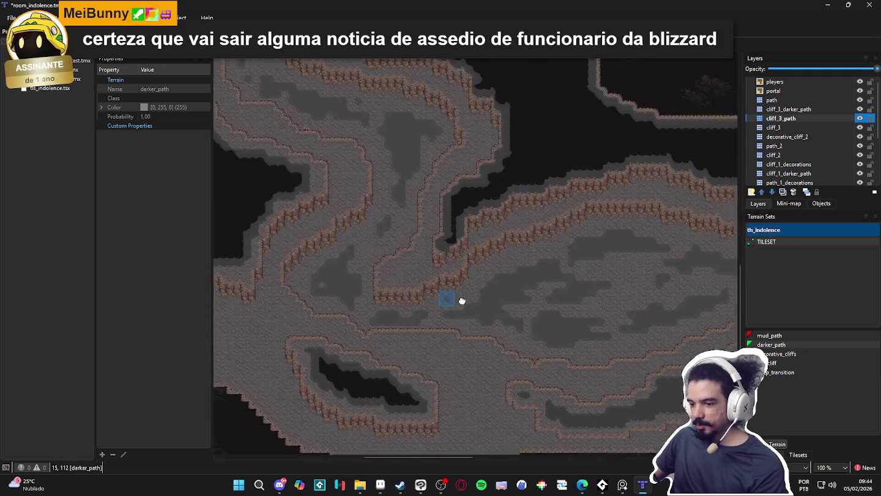
scroll(459, 275, "down", 1, "ctrl")
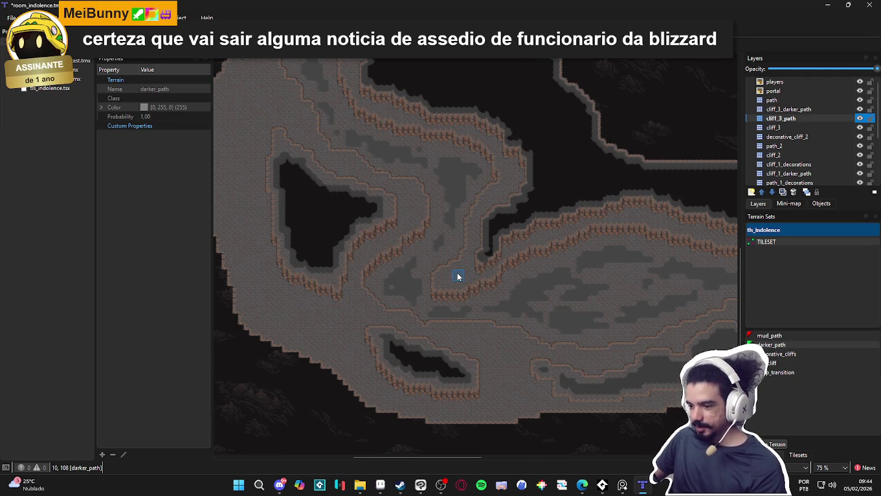
scroll(567, 311, "right", 5)
scroll(482, 287, "down", 2)
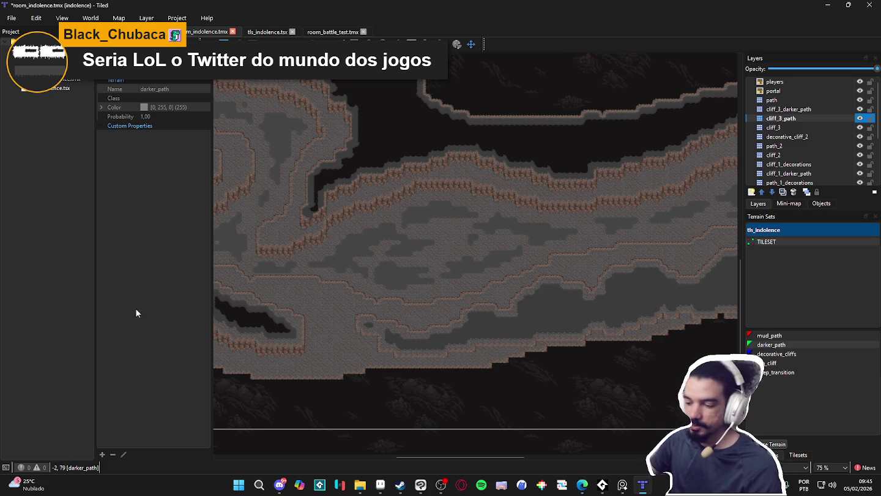
scroll(472, 378, "up", 1)
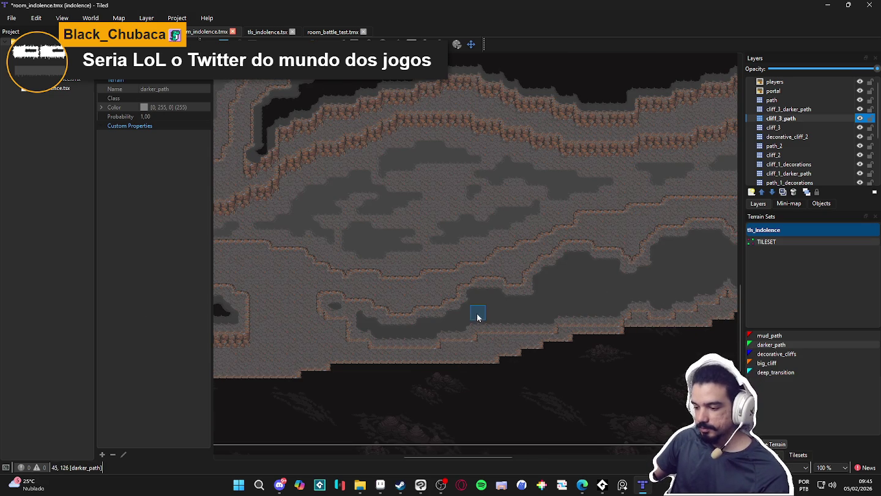
left_click(783, 109)
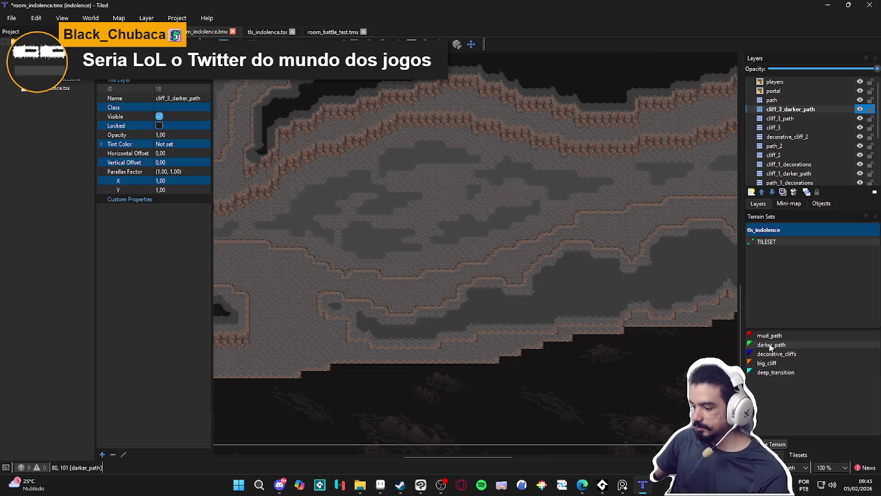
Pick deep_transition and paint a dark pit ring, filling the grey island inside.
left_click(778, 372)
scroll(409, 330, "up", 2)
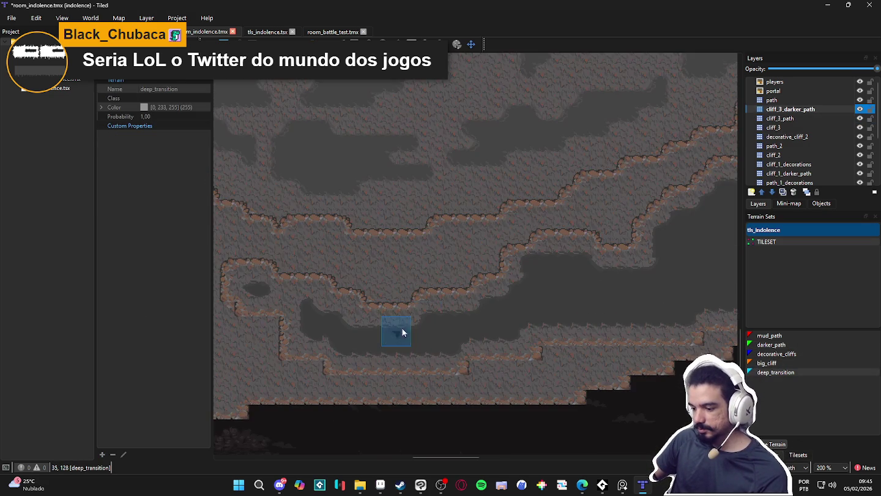
left_click_drag(527, 314, 419, 331)
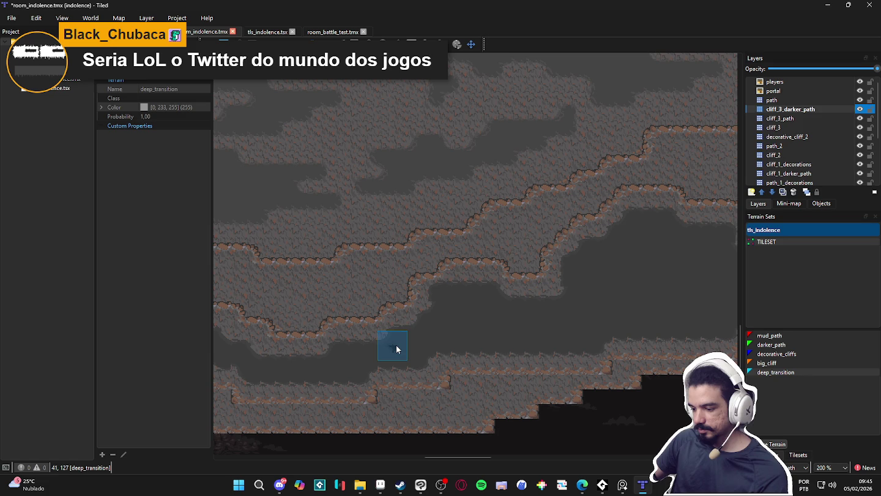
mouse_move(453, 322)
left_mouse_down()
mouse_move(453, 330)
mouse_move(491, 326)
mouse_move(477, 306)
mouse_move(470, 316)
mouse_move(542, 323)
mouse_move(515, 316)
mouse_move(584, 315)
left_mouse_up()
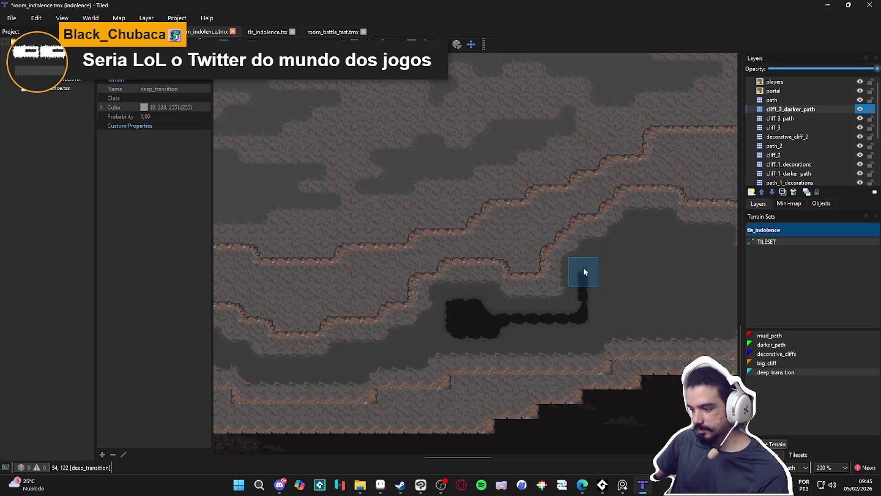
mouse_move(586, 267)
left_mouse_down()
mouse_move(634, 261)
mouse_move(622, 251)
mouse_move(637, 232)
mouse_move(660, 229)
mouse_move(666, 259)
mouse_move(542, 265)
left_mouse_up()
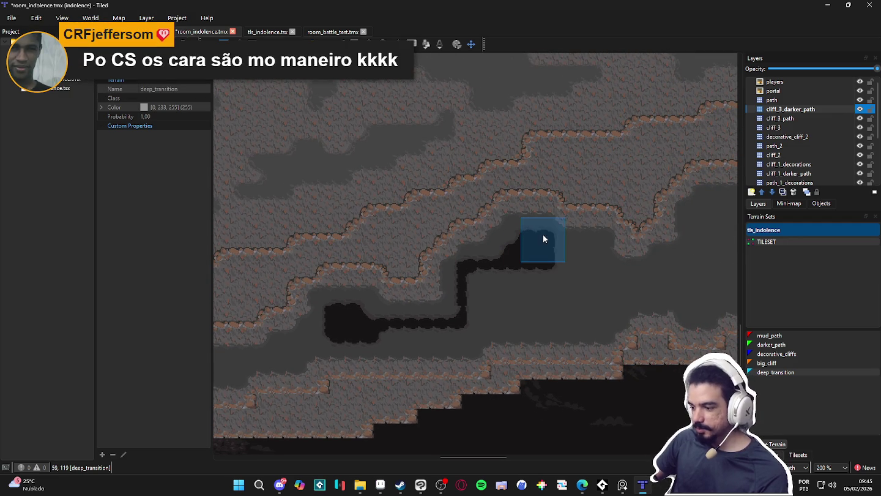
left_click_drag(546, 294, 546, 320)
mouse_move(481, 313)
left_mouse_down()
mouse_move(487, 287)
mouse_move(531, 275)
mouse_move(513, 297)
left_mouse_up()
Paint the pit leftward along the tunnel and save the map.
left_click_drag(462, 336, 285, 343)
mouse_move(256, 355)
left_mouse_down()
mouse_move(428, 341)
mouse_move(271, 364)
left_mouse_up()
key("ctrl+s")
Widen the dark pit around the tunnel and extend it up and to the right.
scroll(495, 357, "right", 5)
left_click(382, 333)
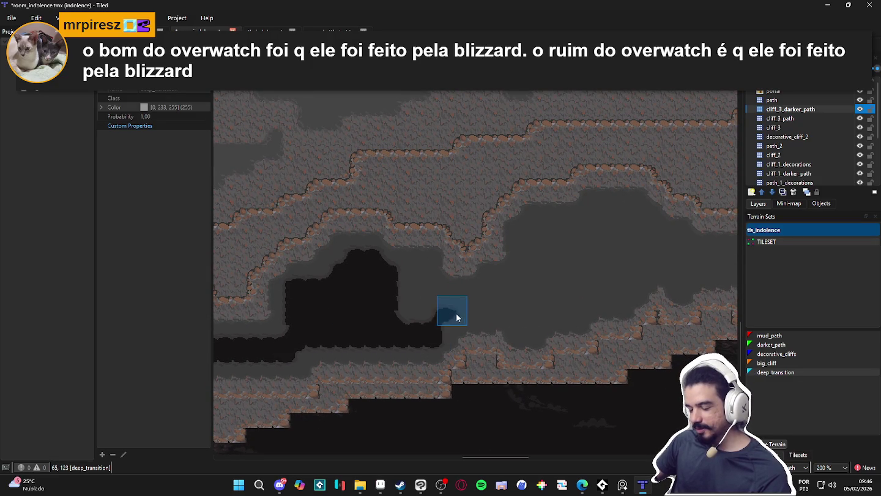
left_click_drag(461, 295, 411, 298)
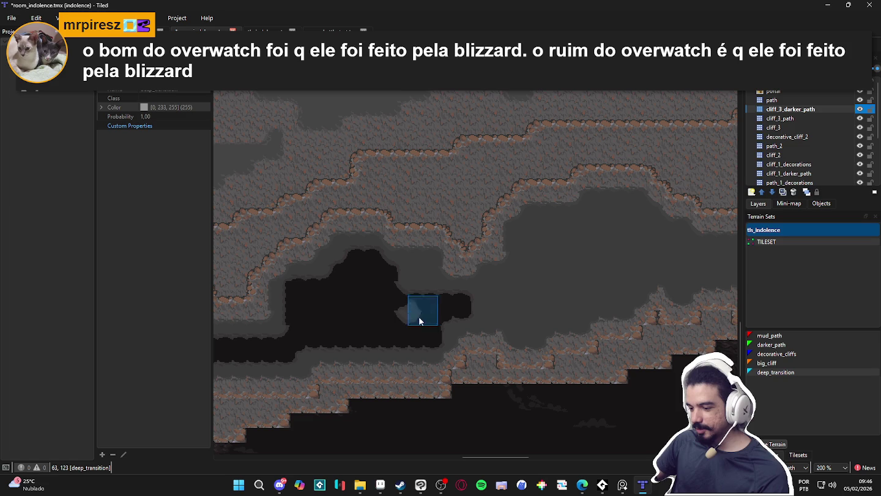
left_click(411, 281)
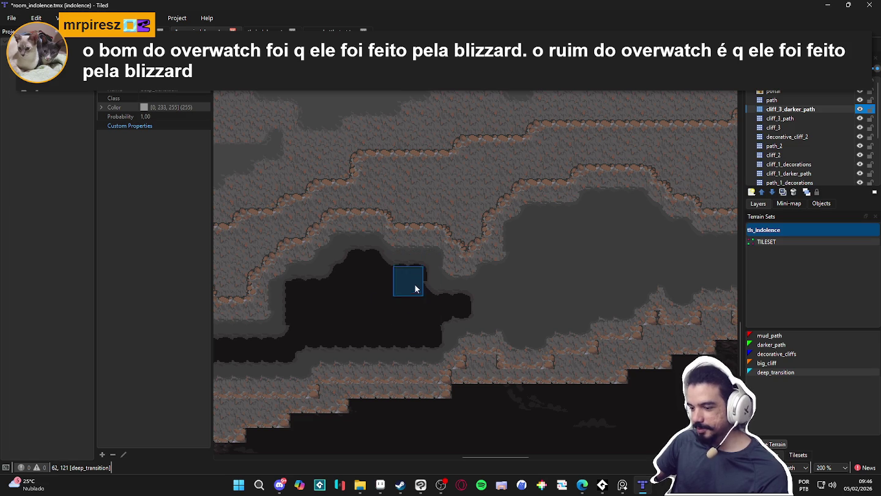
mouse_move(449, 300)
left_mouse_down()
mouse_move(500, 301)
mouse_move(484, 309)
mouse_move(525, 317)
mouse_move(515, 324)
mouse_move(541, 317)
mouse_move(517, 289)
mouse_move(505, 330)
mouse_move(494, 332)
left_mouse_up()
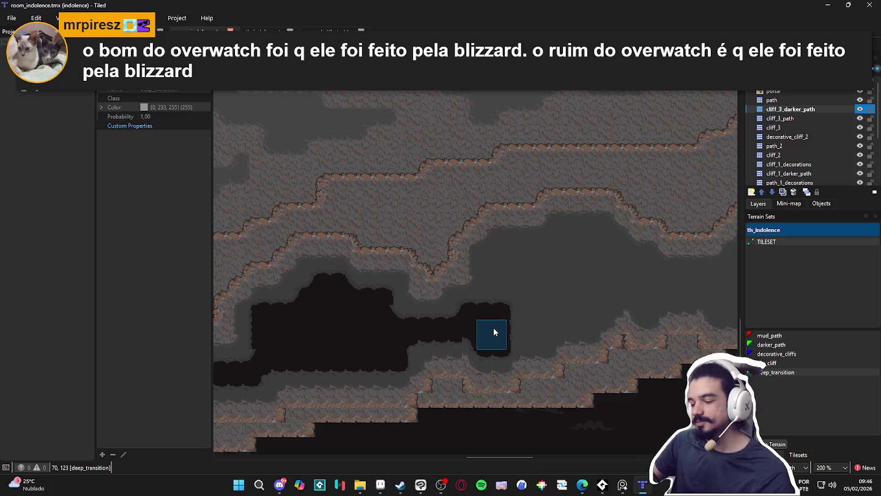
Paint a deep_transition column upward and a curving loop right, blackening most of the ring's interior.
left_click(460, 301)
left_click(490, 262)
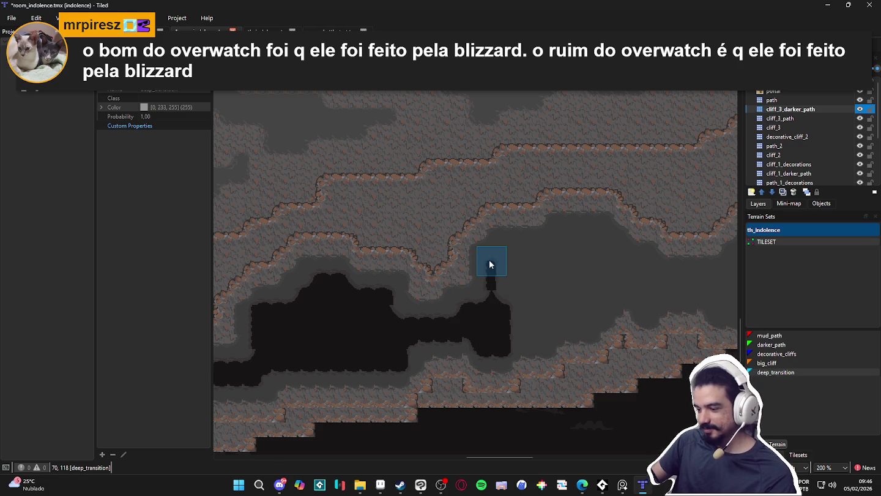
mouse_move(490, 261)
left_mouse_down()
mouse_move(510, 244)
mouse_move(549, 251)
mouse_move(559, 231)
mouse_move(603, 235)
mouse_move(647, 267)
left_mouse_up()
mouse_move(646, 313)
left_mouse_down()
mouse_move(642, 295)
mouse_move(620, 300)
mouse_move(644, 297)
left_mouse_up()
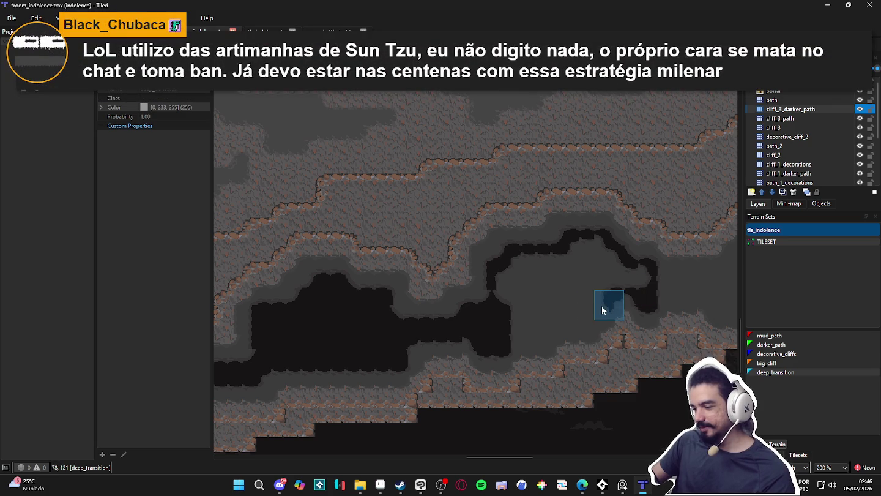
left_click_drag(597, 306, 562, 317)
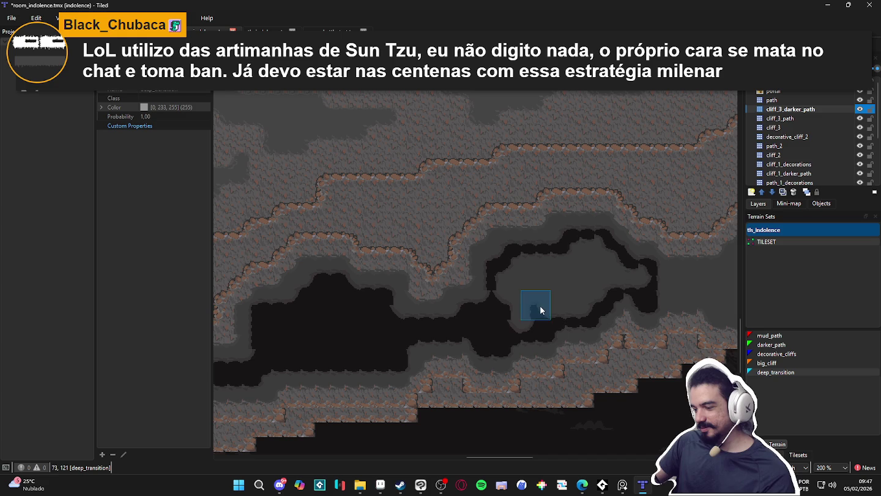
left_click_drag(501, 282, 516, 264)
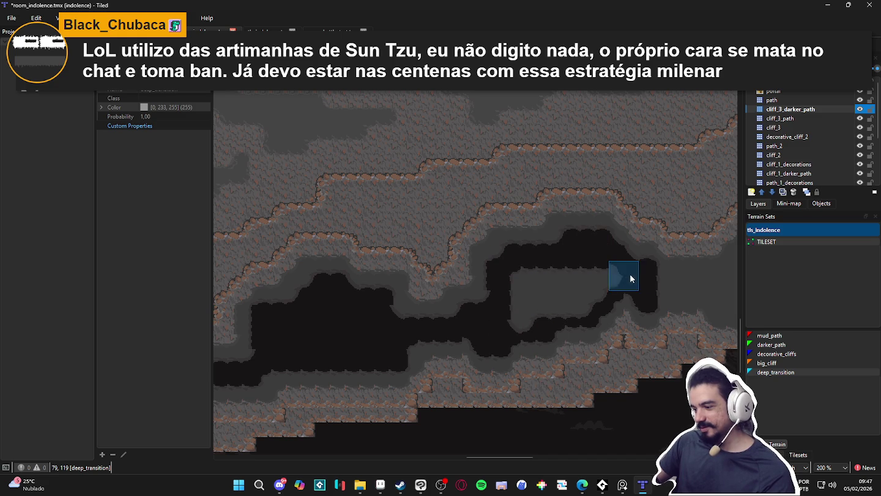
left_click_drag(521, 283, 594, 298)
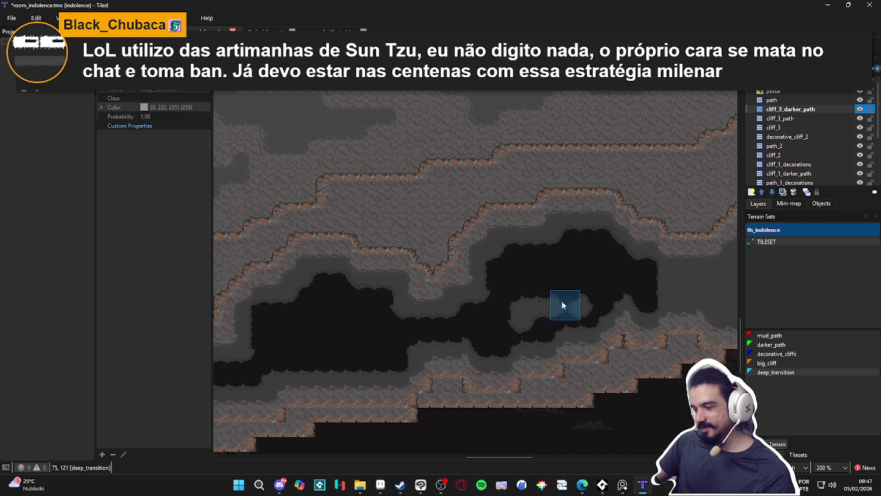
left_click_drag(520, 322, 328, 319)
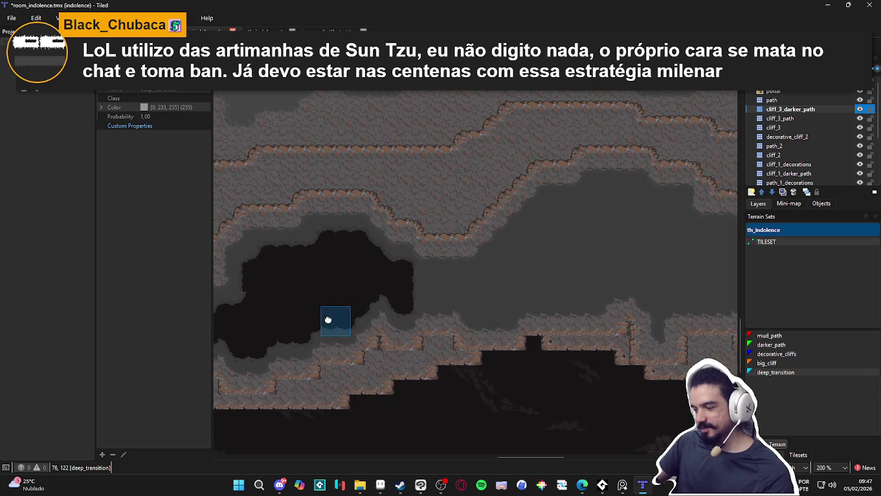
Widen the thin dark pit trail rightward into a full-height band and save.
left_click_drag(413, 278, 491, 280)
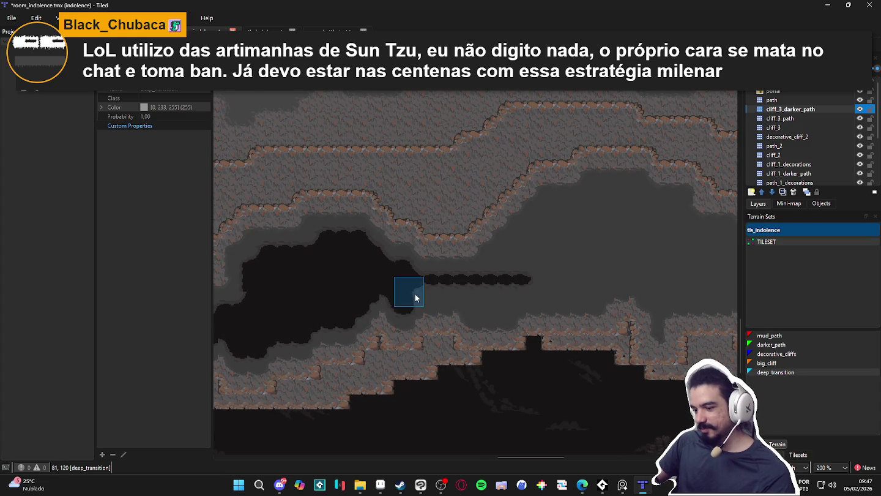
left_click_drag(415, 295, 505, 286)
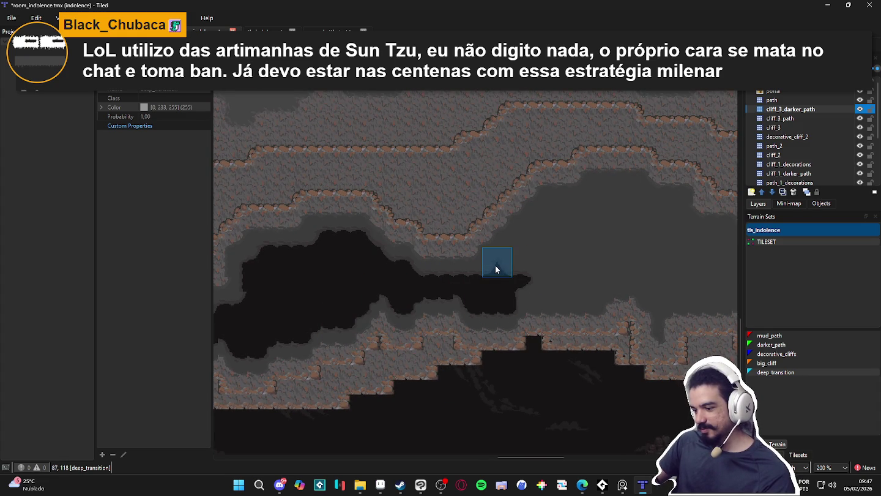
mouse_move(492, 267)
left_mouse_down()
mouse_move(451, 297)
mouse_move(472, 302)
left_mouse_up()
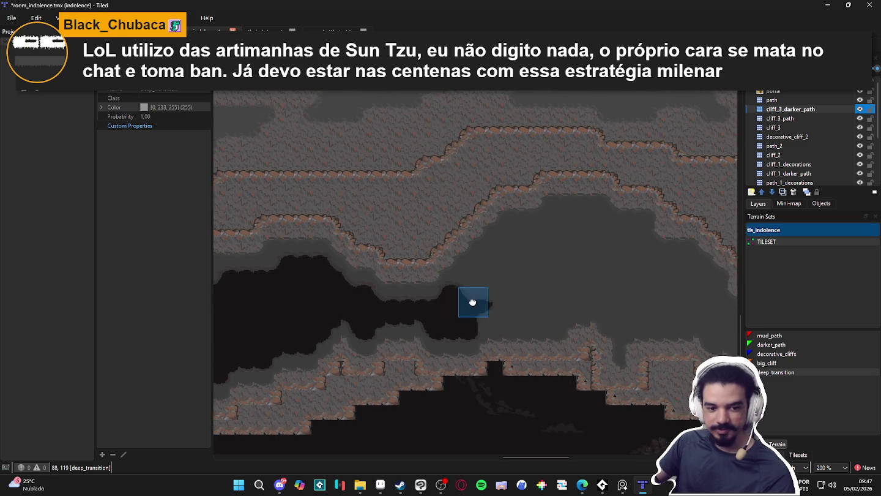
key("ctrl+s")
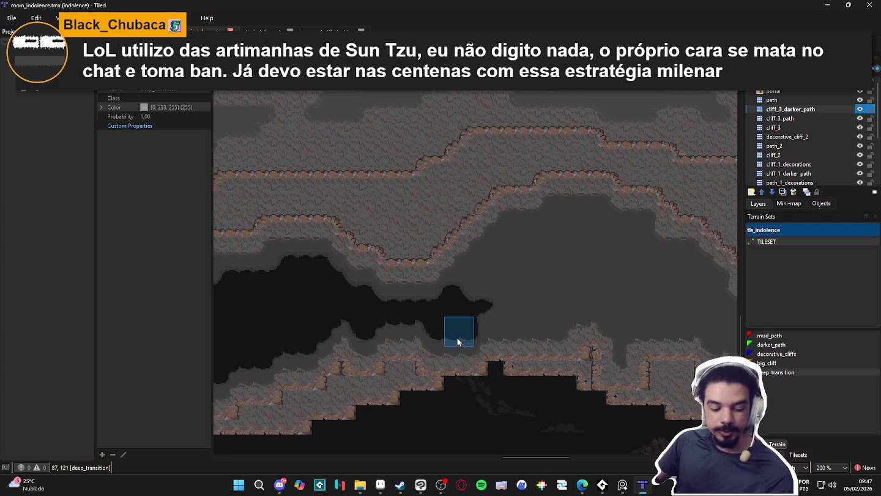
Extend the black deep_transition pit right, down the chamber's right edge, and fill grey gaps.
left_click(466, 280)
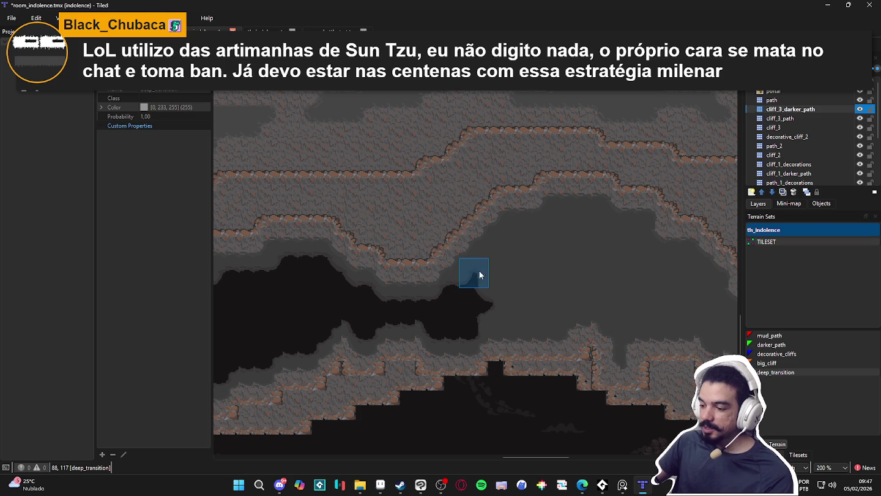
left_click(466, 284)
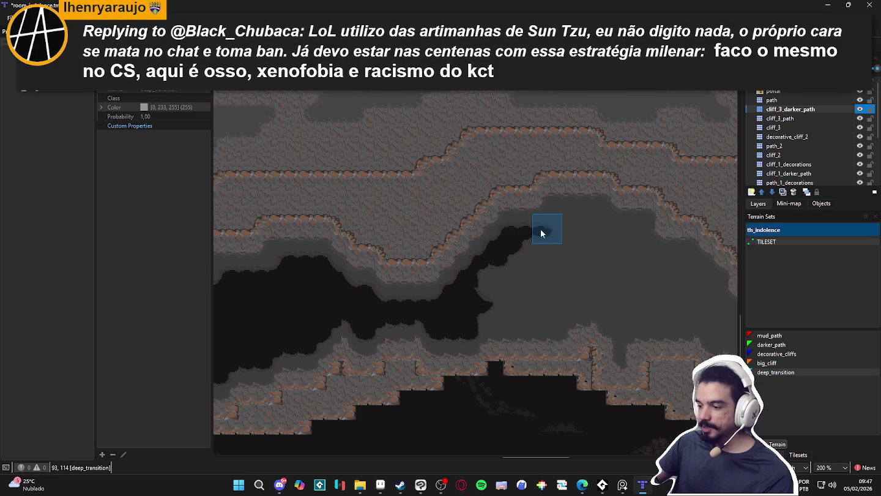
left_click(554, 217)
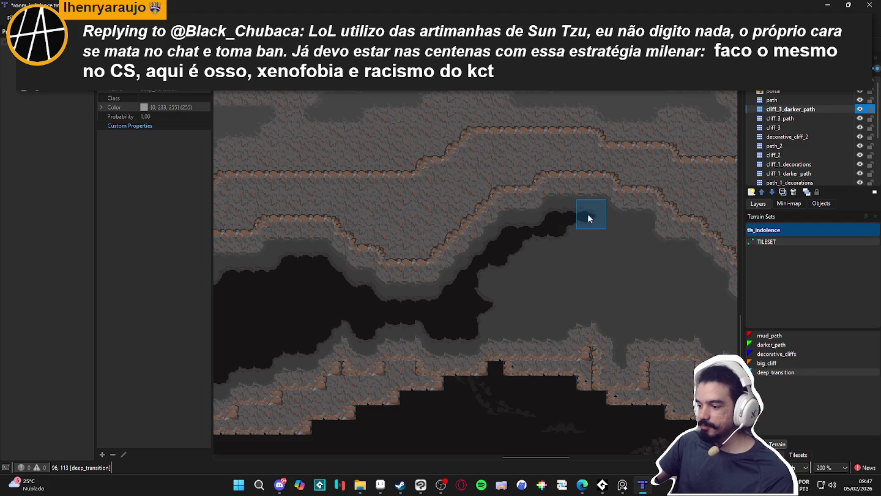
mouse_move(612, 237)
left_mouse_down()
mouse_move(637, 233)
mouse_move(644, 284)
left_mouse_up()
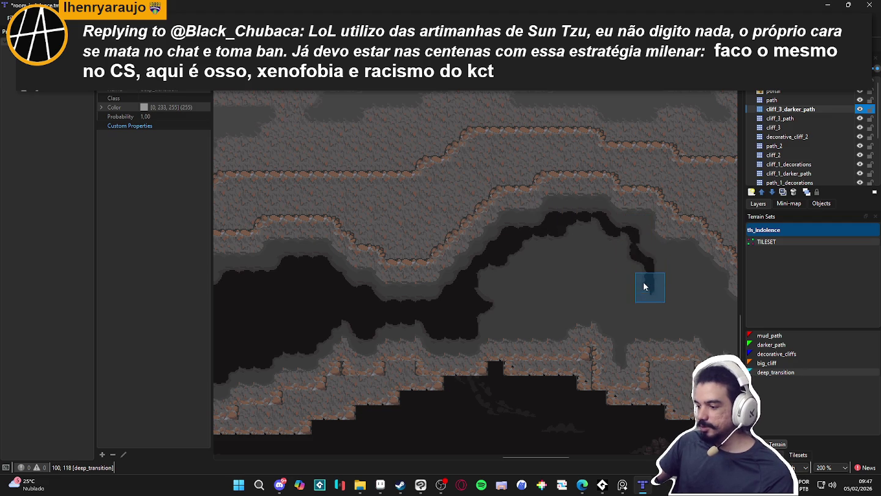
mouse_move(642, 324)
left_mouse_down()
mouse_move(614, 327)
mouse_move(603, 305)
mouse_move(558, 306)
mouse_move(557, 322)
mouse_move(480, 319)
mouse_move(502, 305)
left_mouse_up()
mouse_move(635, 302)
left_mouse_down()
mouse_move(636, 266)
mouse_move(591, 232)
mouse_move(528, 245)
mouse_move(590, 262)
left_mouse_up()
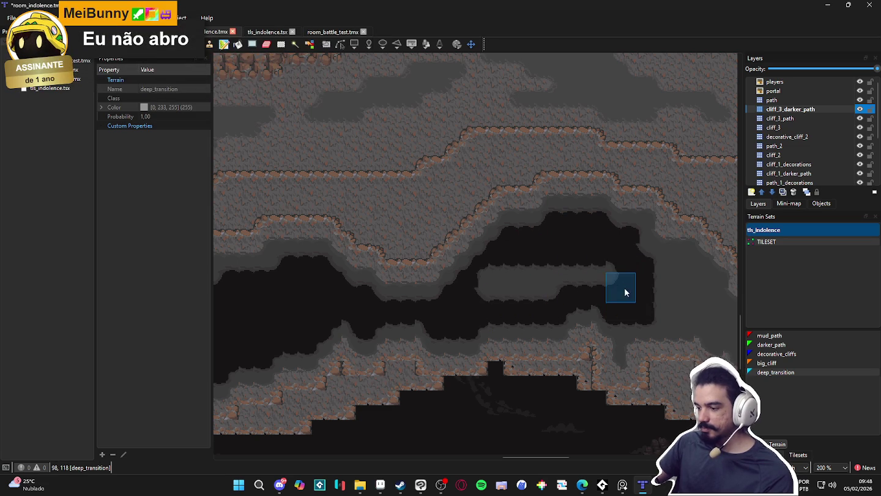
mouse_move(488, 287)
left_mouse_down()
mouse_move(560, 291)
mouse_move(489, 306)
left_mouse_up()
scroll(590, 306, "right", 1)
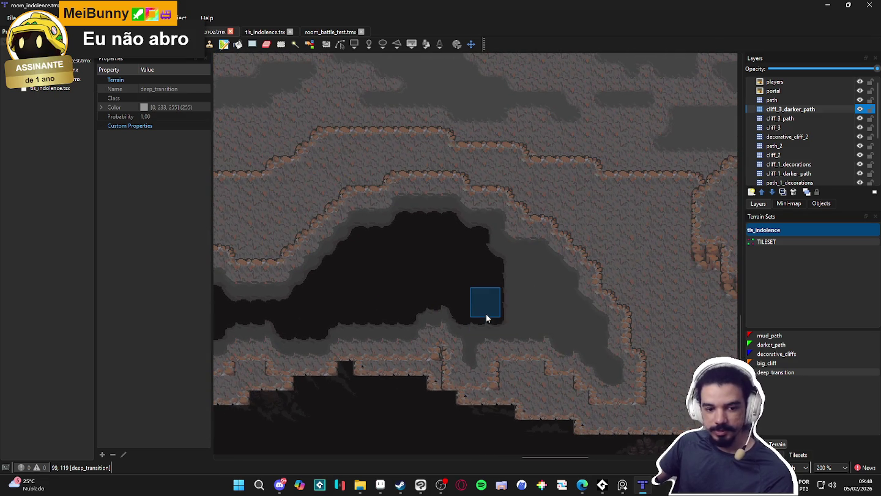
scroll(513, 286, "up", 1)
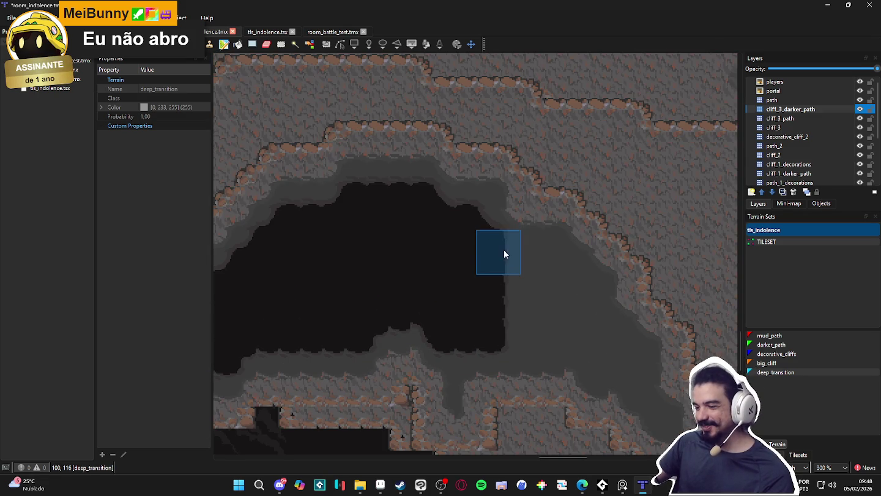
mouse_move(552, 254)
left_mouse_down()
mouse_move(584, 276)
mouse_move(637, 364)
mouse_move(592, 367)
mouse_move(566, 349)
mouse_move(471, 349)
mouse_move(573, 324)
mouse_move(565, 282)
mouse_move(511, 285)
mouse_move(546, 295)
mouse_move(512, 327)
mouse_move(621, 394)
mouse_move(641, 388)
mouse_move(655, 407)
left_mouse_up()
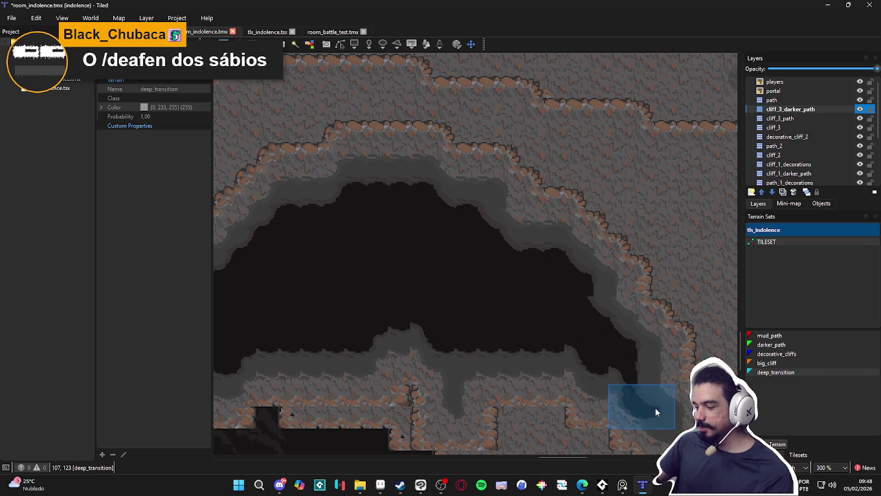
Save the room_indolence map and review the painted pits across the map.
scroll(437, 413, "down", 4, "ctrl")
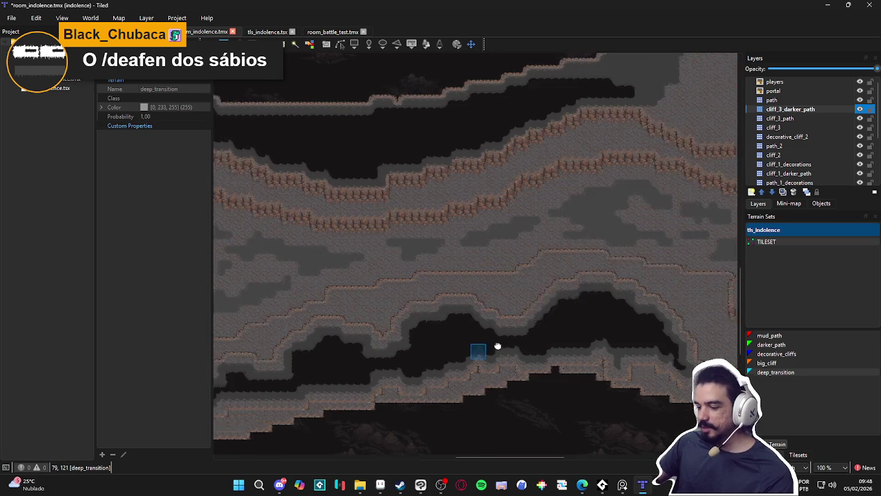
scroll(521, 344, "left", 5)
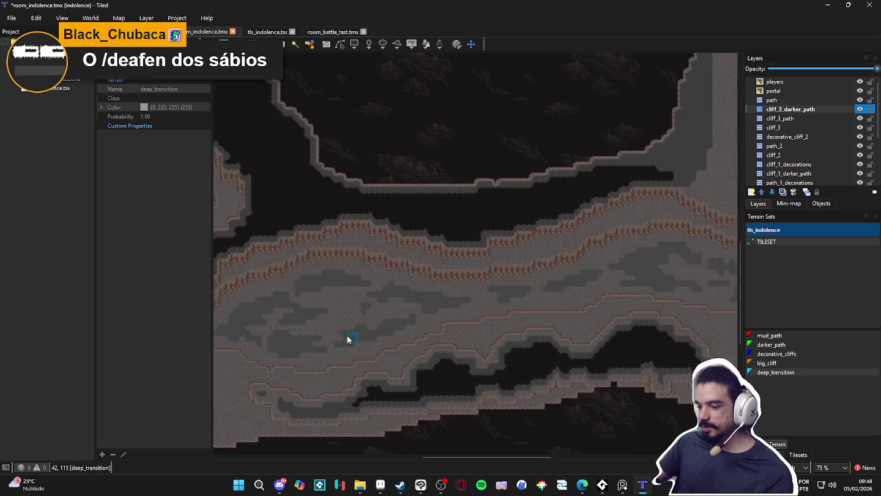
scroll(457, 352, "down", 3)
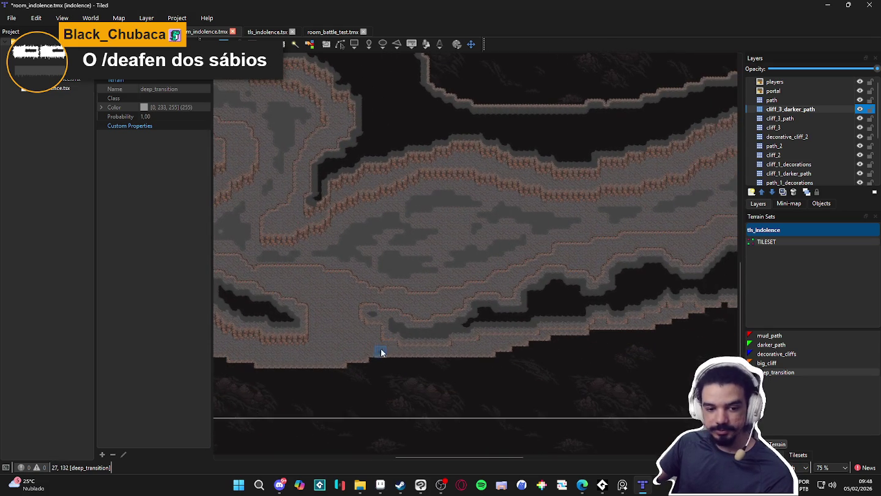
key("ctrl+s")
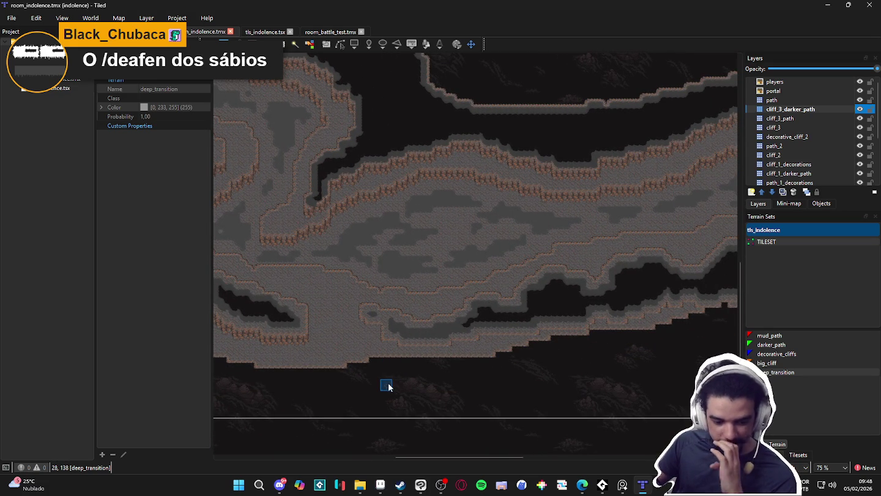
scroll(295, 336, "down", 1)
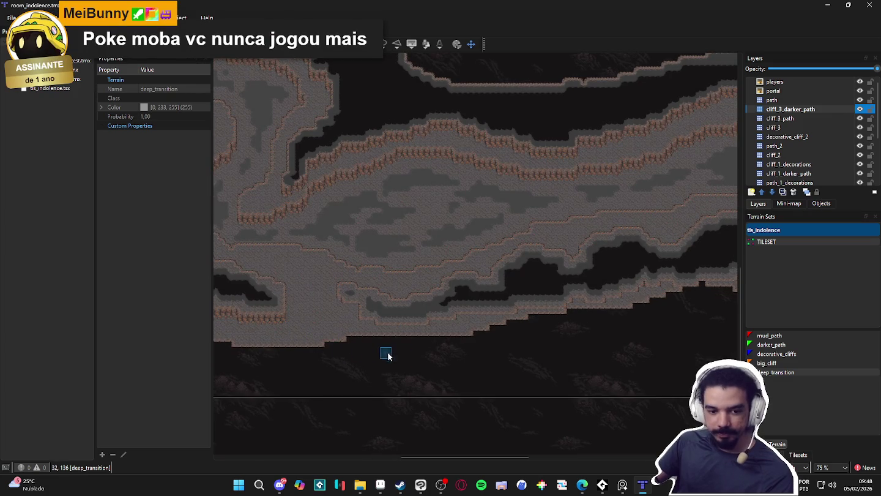
scroll(385, 354, "up", 1, "ctrl")
scroll(379, 324, "up", 1, "ctrl")
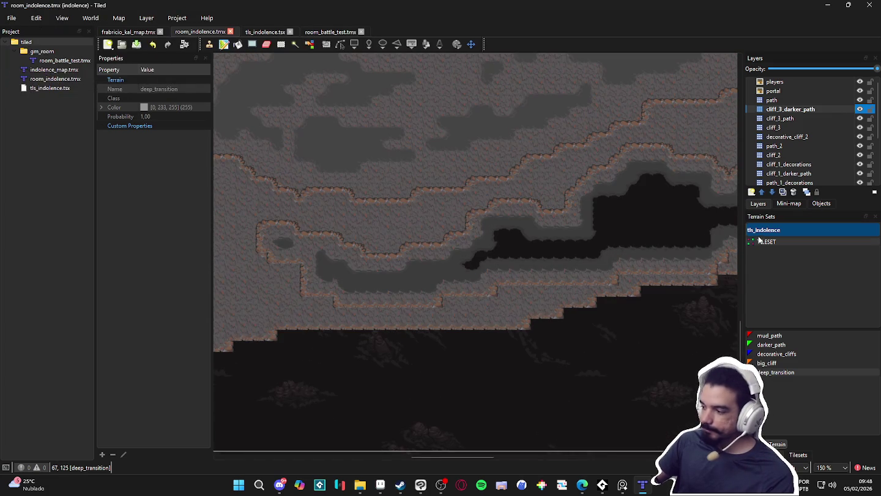
mouse_move(321, 283)
left_mouse_down()
mouse_move(536, 289)
mouse_move(487, 286)
left_mouse_up()
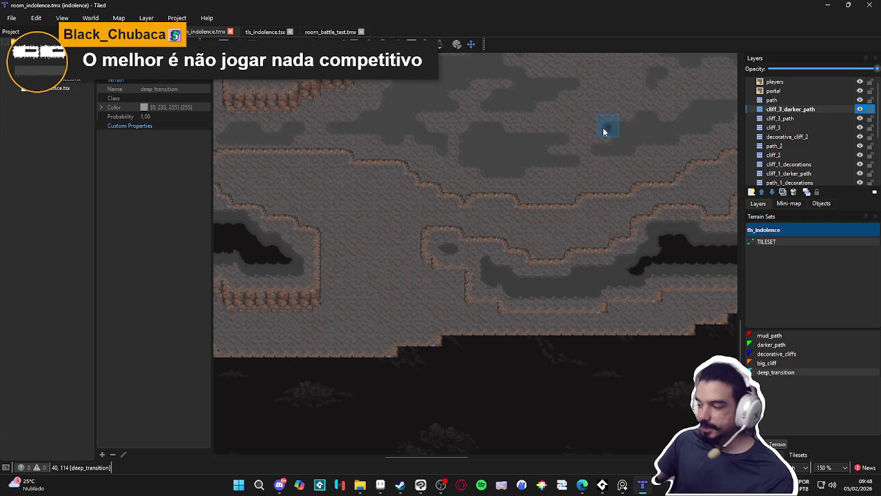
scroll(445, 293, "down", 1, "ctrl")
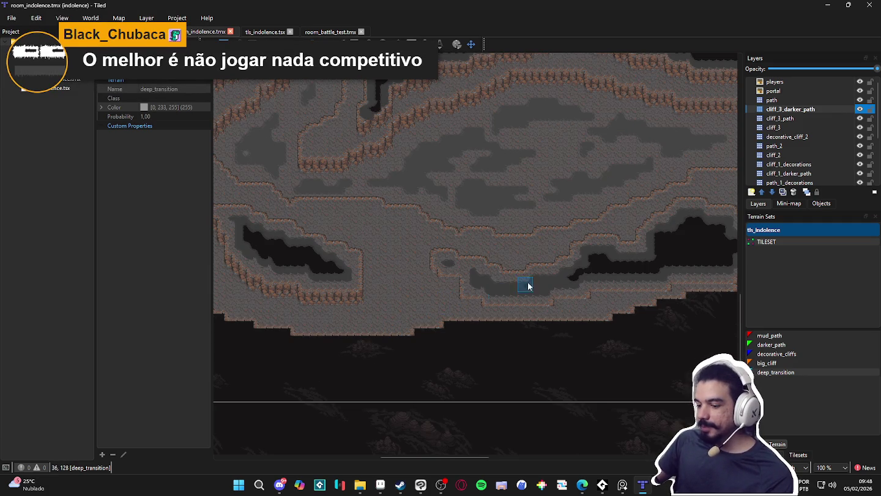
scroll(466, 289, "up", 1, "ctrl")
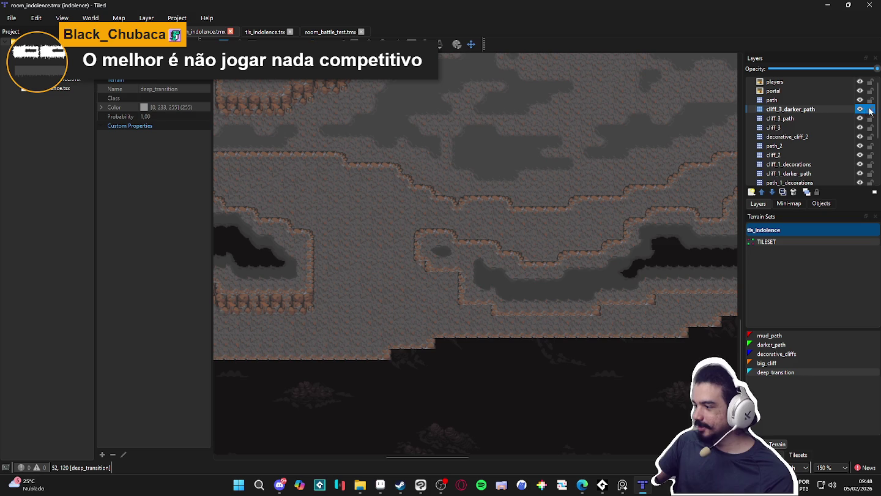
scroll(554, 196, "up", 2)
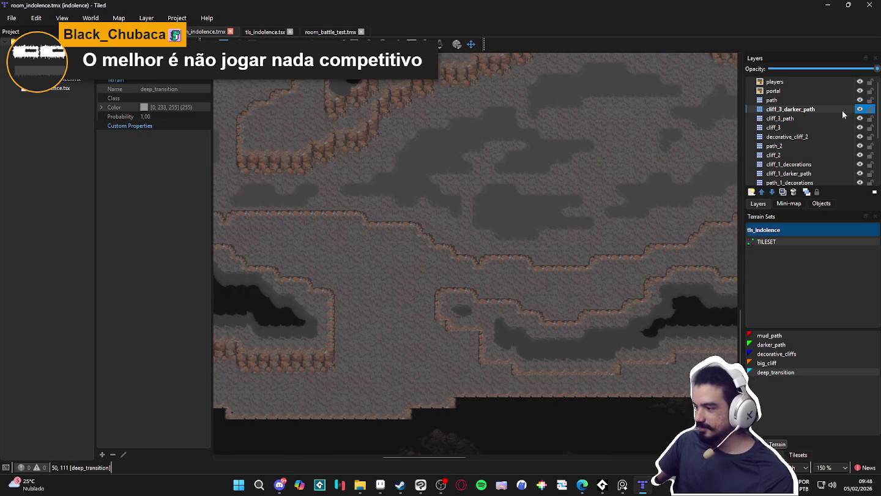
scroll(551, 202, "down", 1, "ctrl")
Toggle the cliff_3_darker_path, cliff_3_path and cliff_3 layers off and on to compare them.
left_click(860, 111)
left_click(861, 110)
double_click(860, 111)
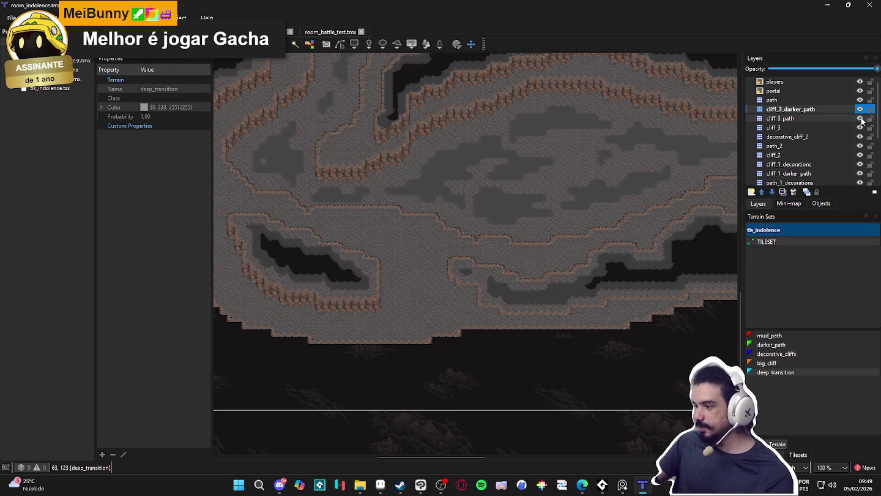
left_click(863, 125)
left_click(863, 125)
left_click(861, 128)
left_click(860, 129)
On the cliff_3 layer, stamp cliff-wall tiles under the ledge and extend the cliff downward.
left_click(850, 127)
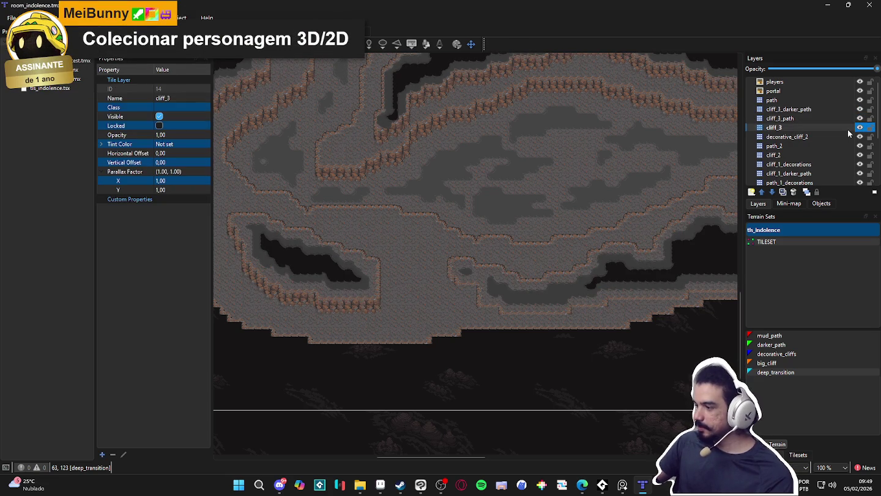
key("b")
mouse_move(771, 333)
left_mouse_down()
mouse_move(852, 331)
mouse_move(807, 332)
mouse_move(830, 324)
mouse_move(833, 333)
left_mouse_up()
scroll(479, 297, "up", 3)
mouse_move(445, 291)
left_mouse_down()
mouse_move(426, 283)
mouse_move(443, 303)
left_mouse_up()
left_click(575, 384)
scroll(620, 382, "down", 1)
scroll(321, 339, "down", 1)
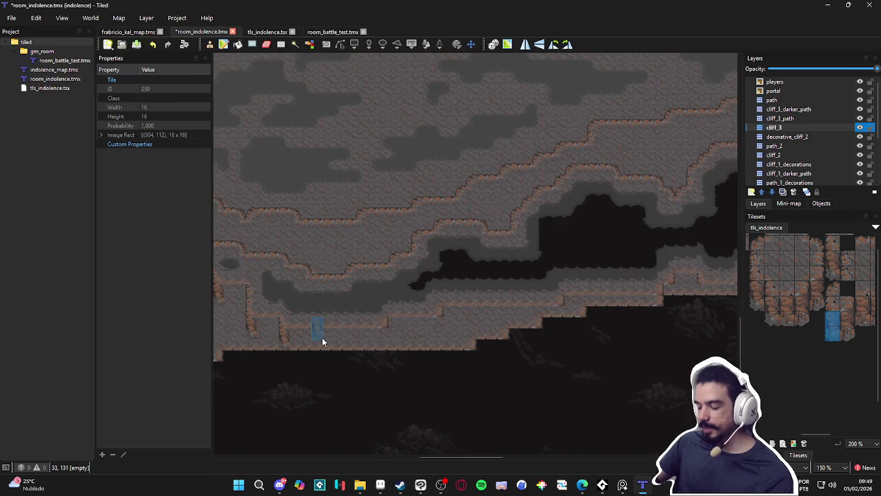
Stamp a different cliff-wall tile under another ledge, then select the path_1 layer.
left_click(804, 310)
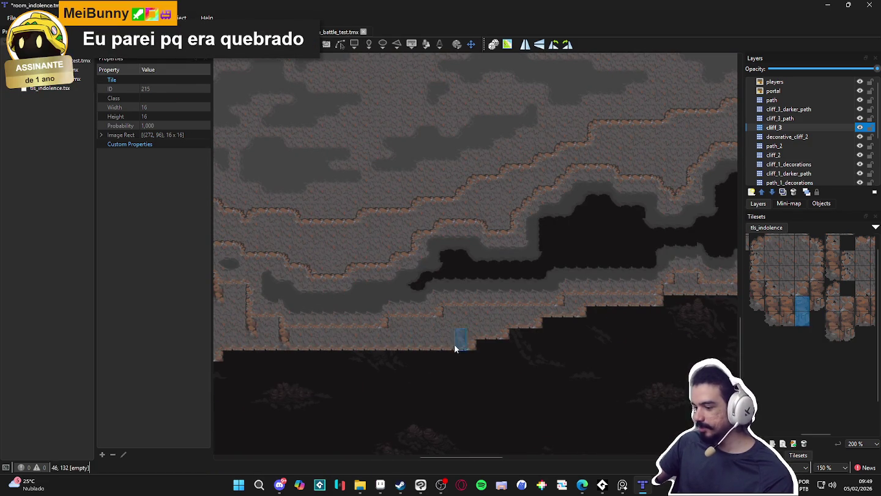
left_click(441, 328)
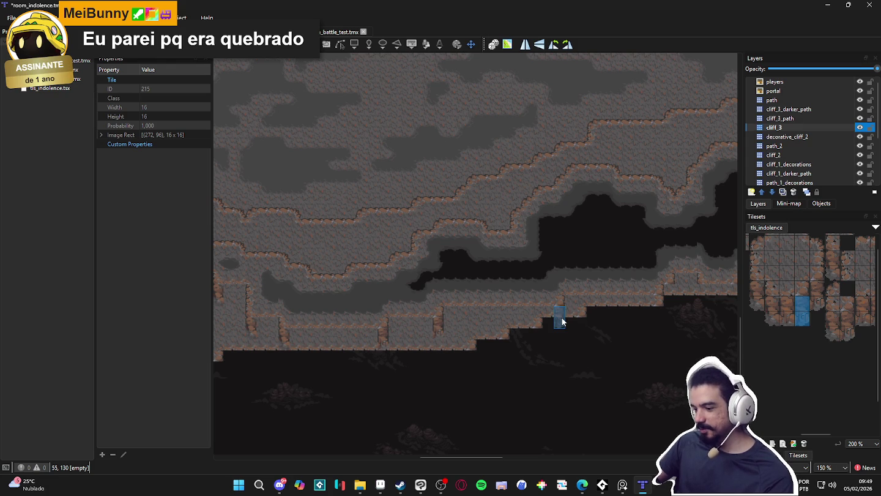
scroll(604, 321, "right", 2)
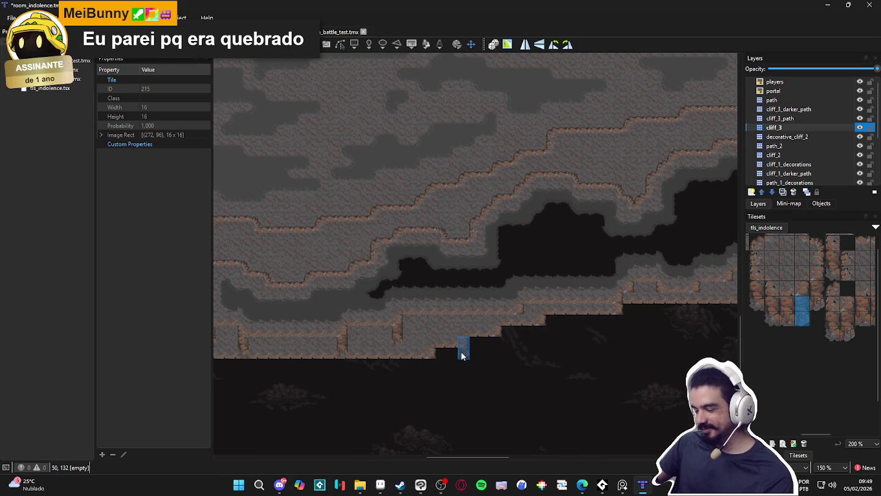
scroll(464, 351, "down", 2)
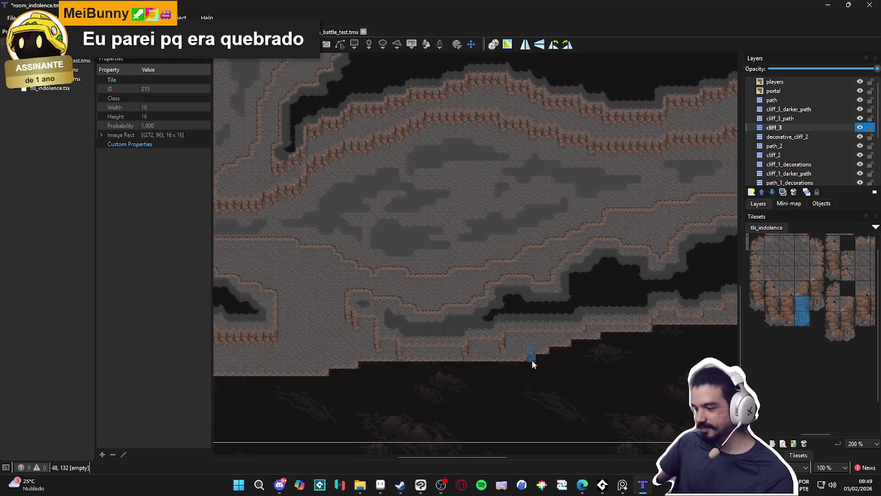
scroll(532, 360, "down", 2)
scroll(551, 359, "up", 1)
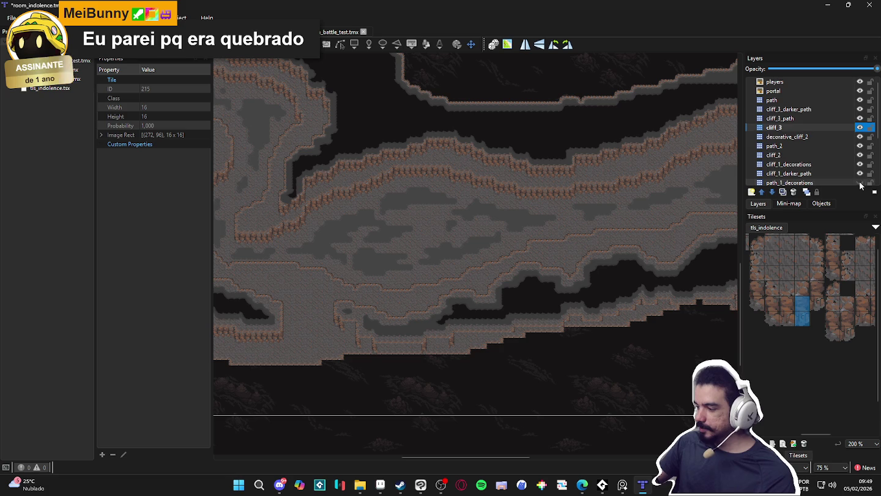
scroll(859, 180, "down", 2)
left_click(861, 137)
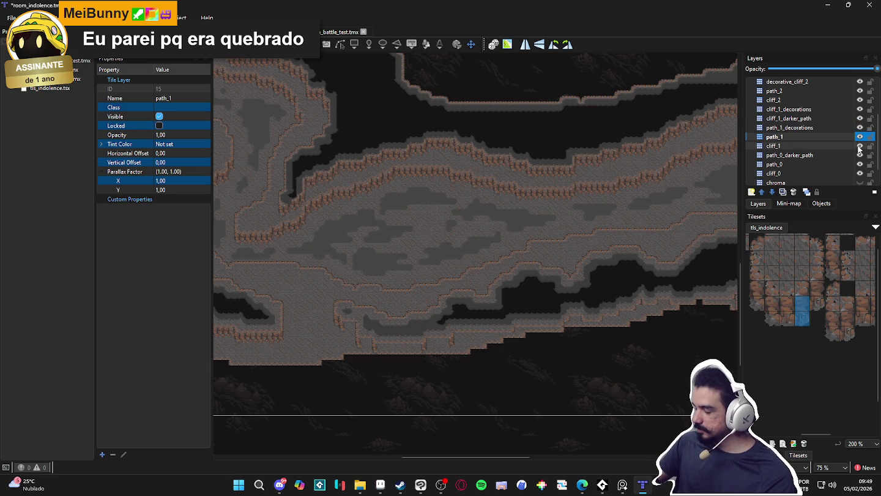
On the cliff_2 layer, paint big_cliff terrain along the map's lower edge.
left_click(861, 145)
left_click(862, 147)
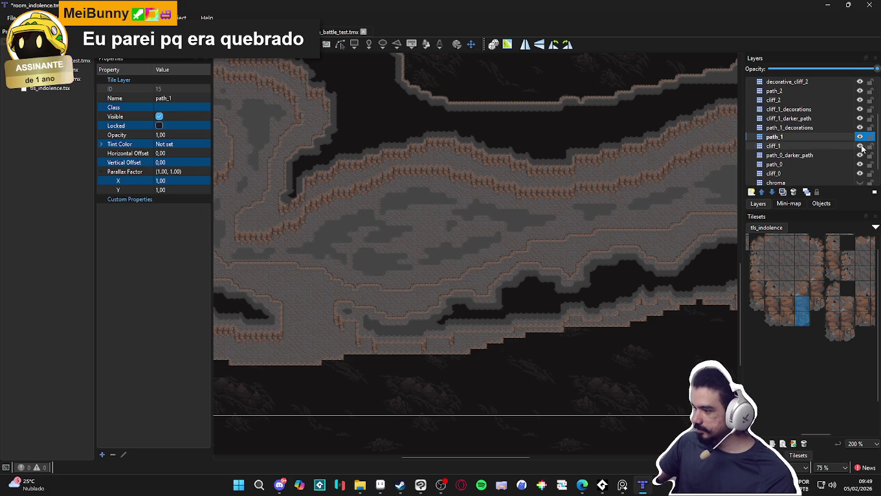
scroll(861, 151, "up", 2)
left_click(852, 155)
key("t")
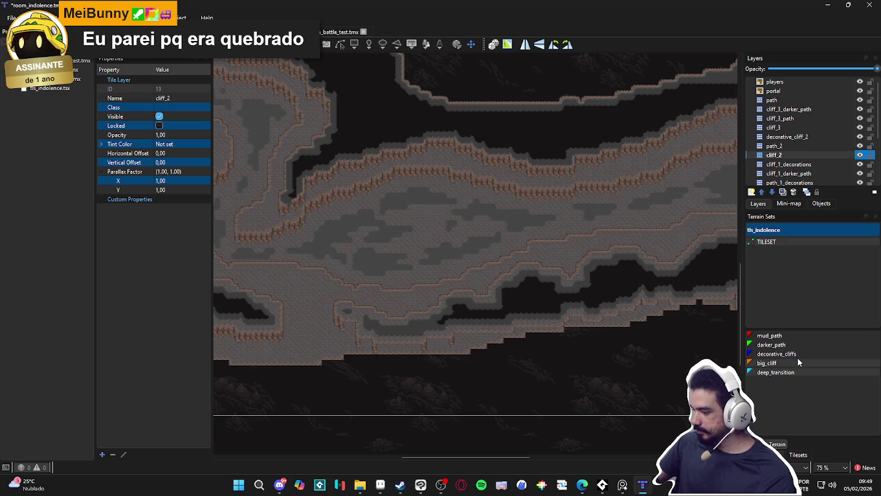
mouse_move(283, 332)
left_mouse_down()
mouse_move(323, 355)
mouse_move(447, 384)
mouse_move(408, 372)
left_mouse_up()
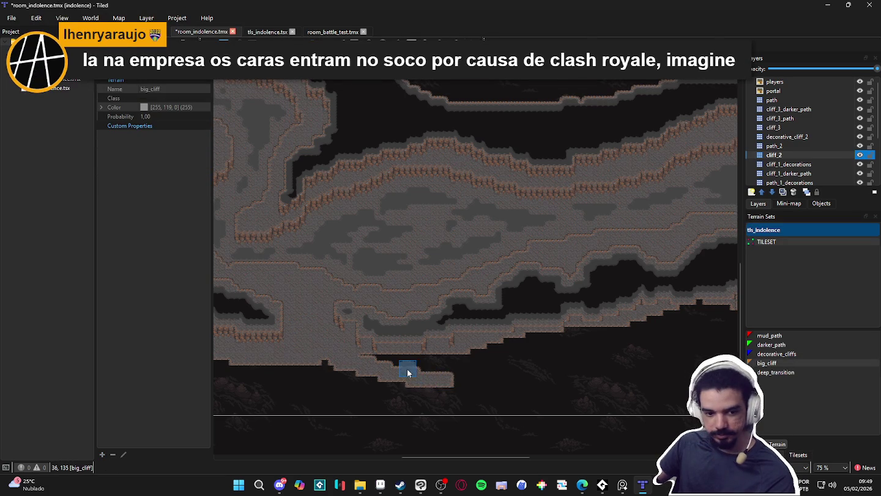
Extend the big_cliff terrain along the rest of the lower ledge and bottom edge.
scroll(457, 366, "right", 2)
scroll(440, 361, "right", 2)
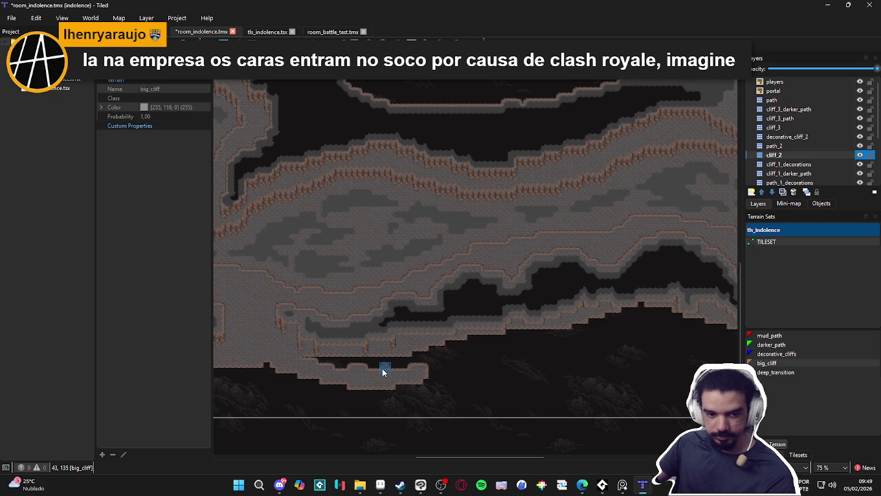
mouse_move(431, 379)
left_mouse_down()
mouse_move(520, 344)
mouse_move(655, 333)
left_mouse_up()
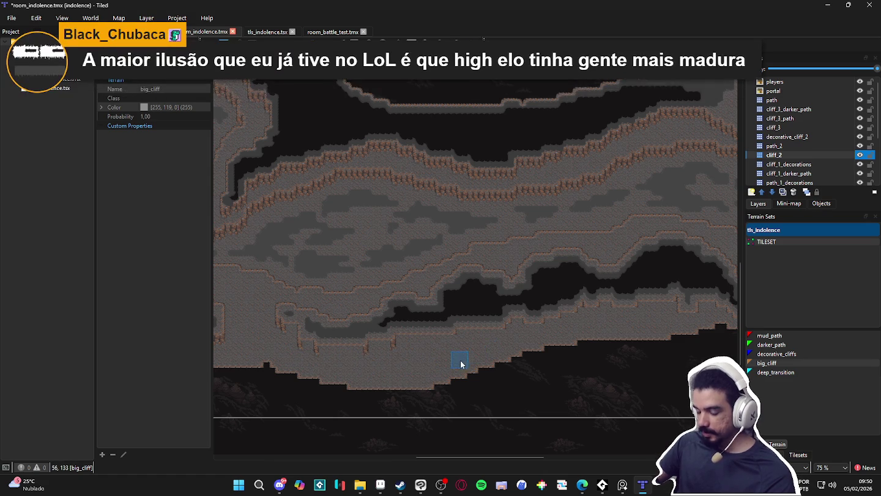
scroll(462, 365, "down", 2)
scroll(462, 365, "left", 2)
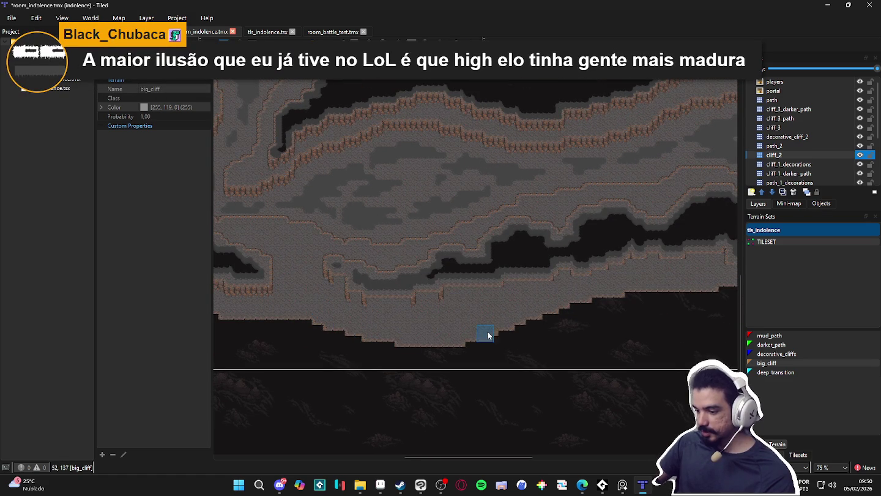
scroll(669, 279, "up", 3)
scroll(670, 278, "right", 3)
mouse_move(361, 410)
left_mouse_down()
mouse_move(503, 377)
mouse_move(656, 376)
mouse_move(495, 385)
mouse_move(319, 415)
left_mouse_up()
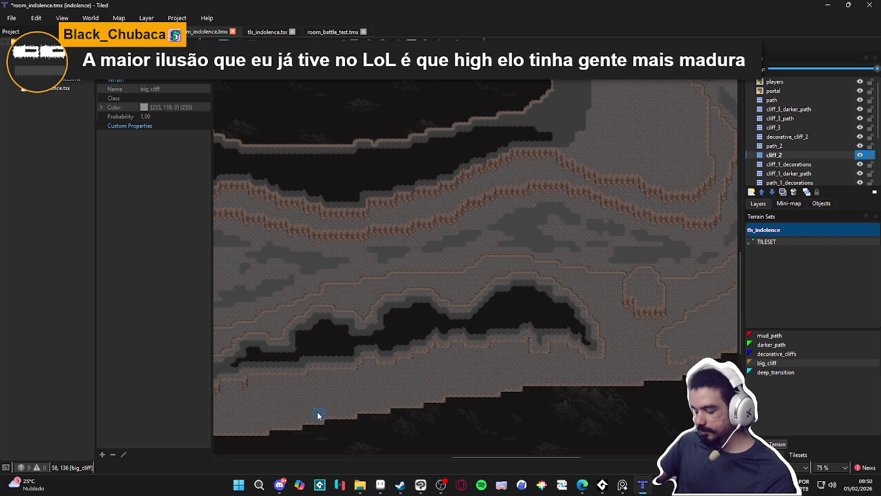
scroll(319, 415, "left", 5)
mouse_move(557, 367)
left_mouse_down()
mouse_move(425, 409)
mouse_move(322, 372)
mouse_move(346, 383)
mouse_move(311, 380)
left_mouse_up()
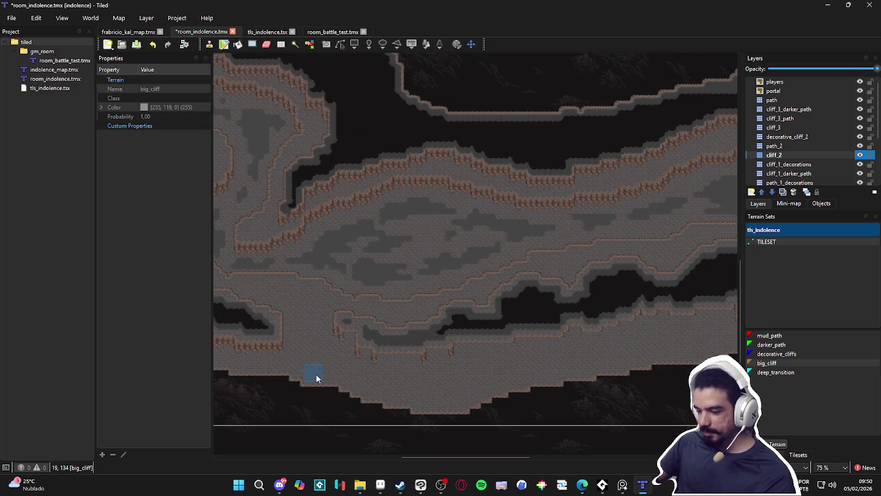
scroll(391, 367, "up", 2)
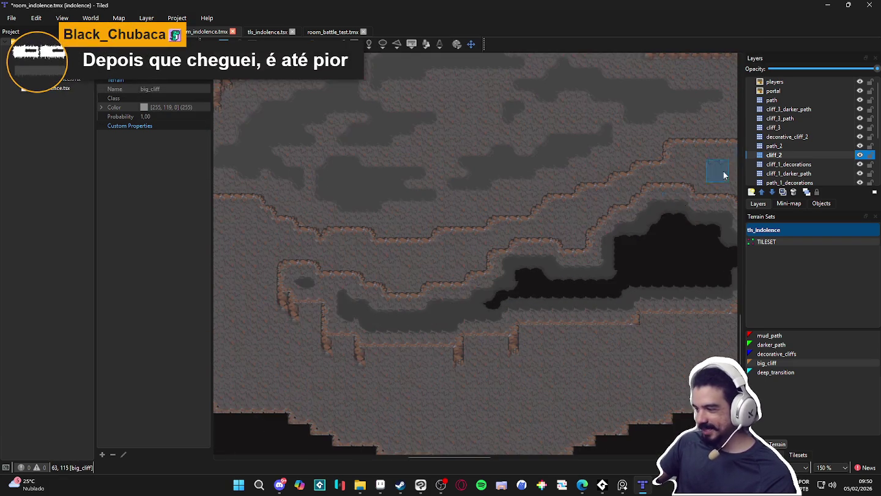
On cliff_3, stamp a two-tile cliff strip and a 2x2 cliff block from tls_indolence under the ledge.
left_click(801, 127)
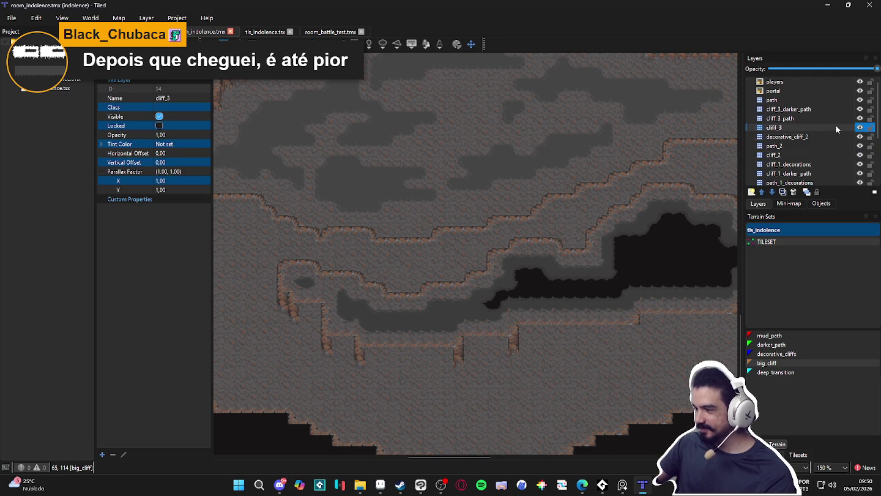
left_click(796, 456)
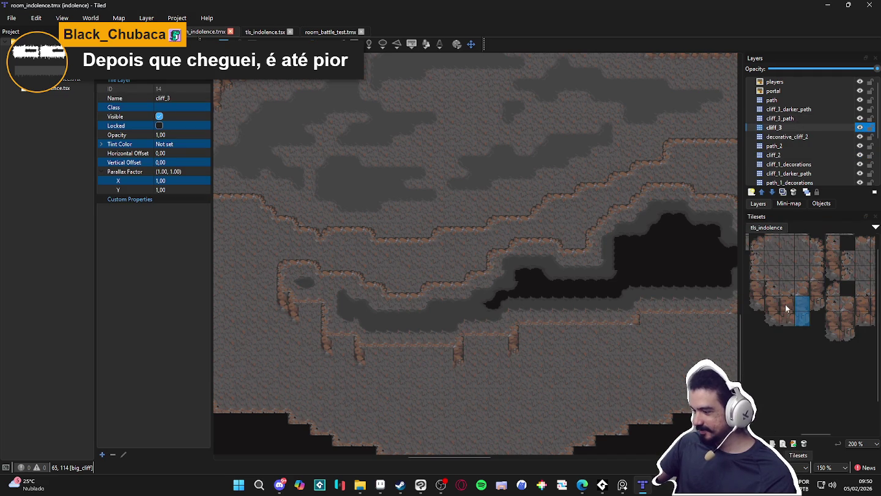
left_click_drag(786, 304, 786, 318)
left_click_drag(303, 319, 313, 317)
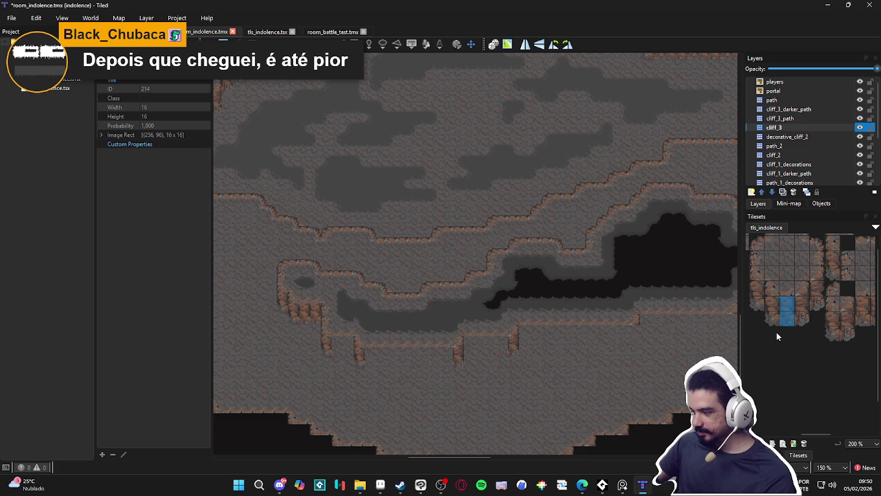
scroll(796, 306, "left", 5)
mouse_move(802, 294)
left_mouse_down()
mouse_move(821, 279)
mouse_move(792, 283)
left_mouse_up()
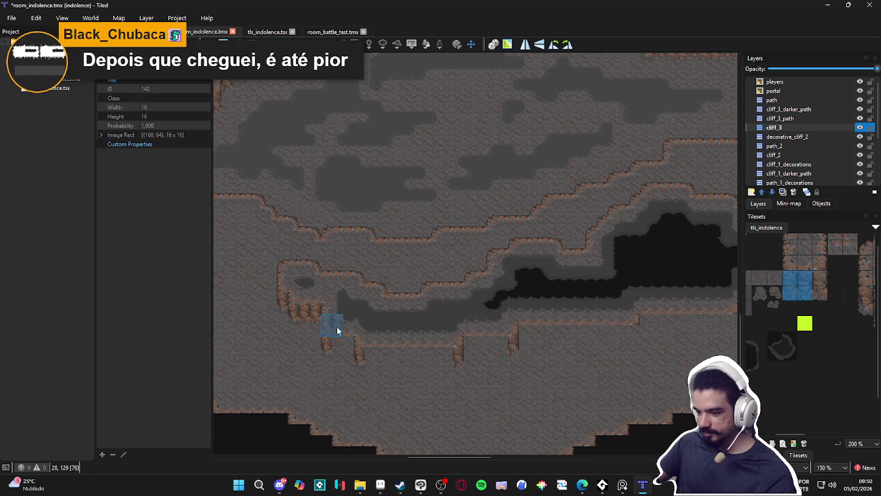
left_click(311, 318)
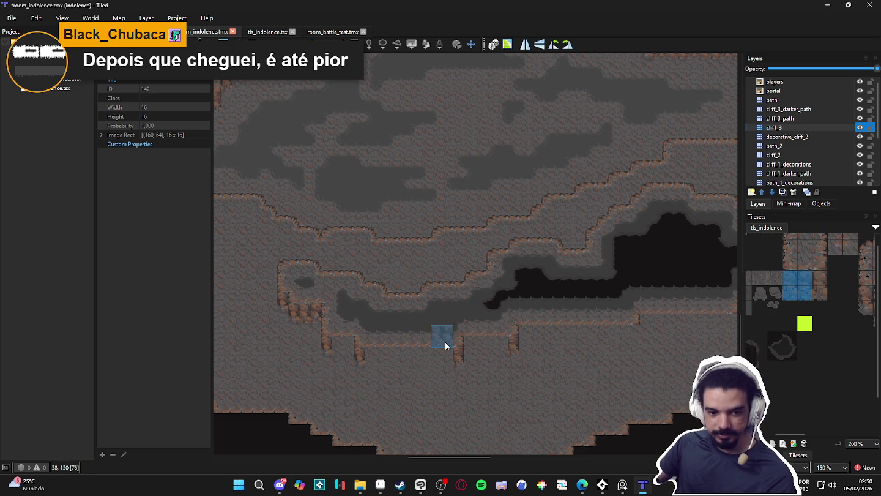
Stamp a row of three-wide cliff-wall blocks along the lower ledge.
scroll(446, 342, "up", 1)
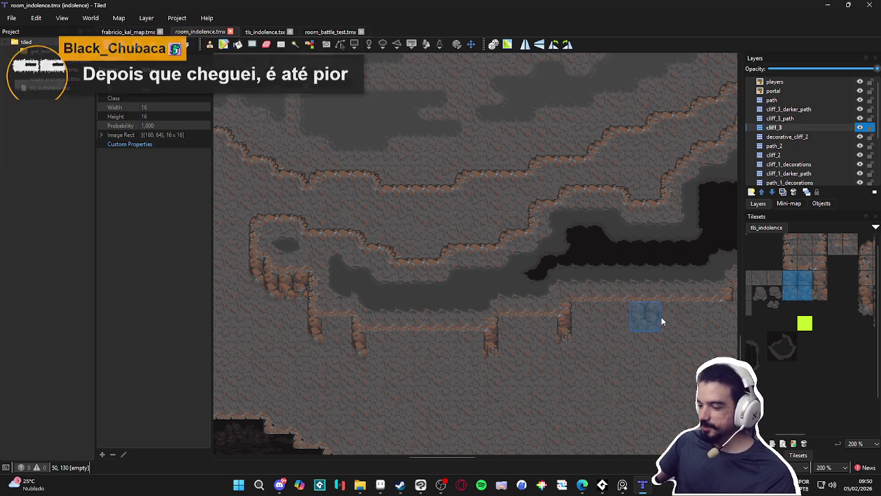
mouse_move(816, 275)
left_mouse_down()
mouse_move(783, 286)
mouse_move(821, 289)
left_mouse_up()
left_click(341, 343)
left_click(381, 347)
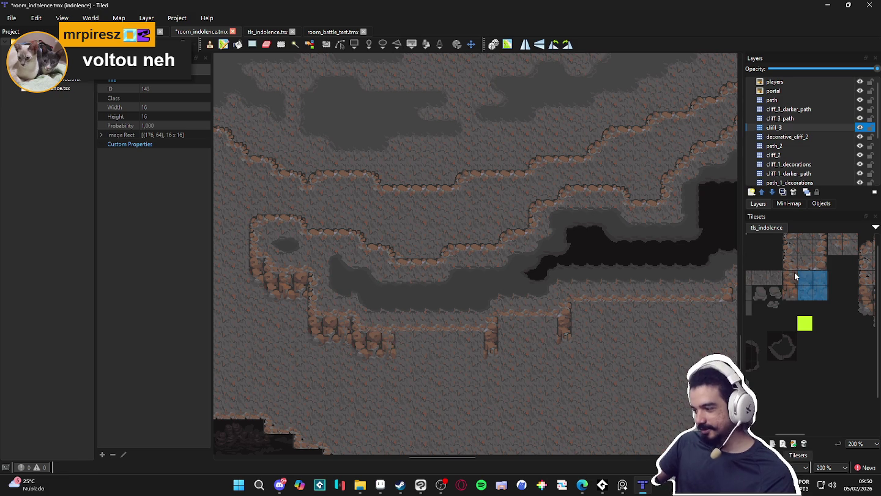
left_click_drag(791, 277, 820, 291)
left_click(403, 351)
left_click(432, 350)
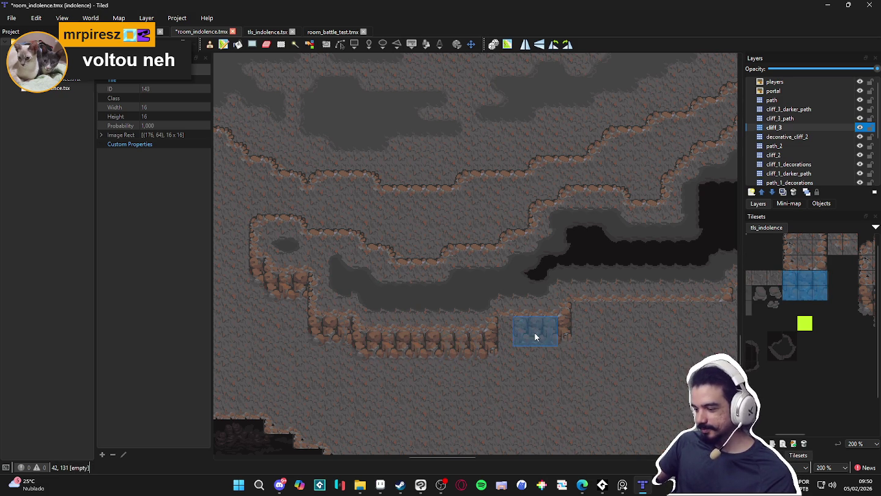
left_click(529, 333)
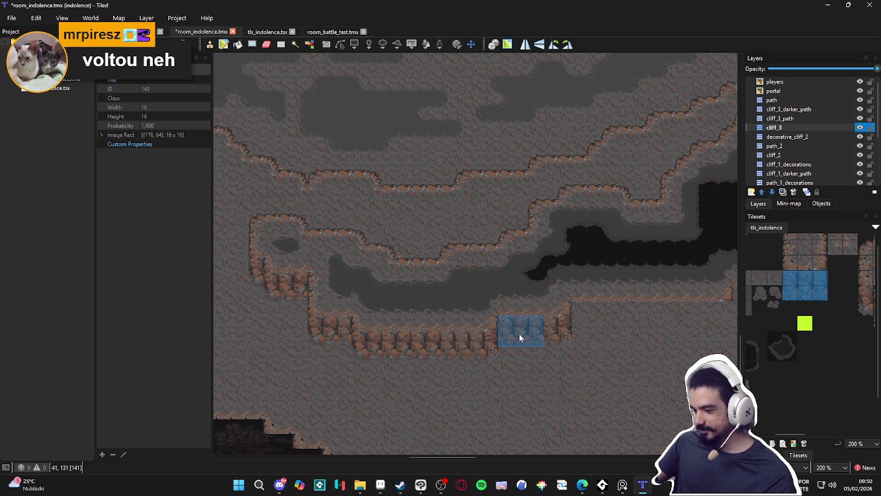
Pick a two-tile vertical cliff strip and save the room map.
scroll(675, 363, "right", 3)
scroll(790, 306, "down", 5)
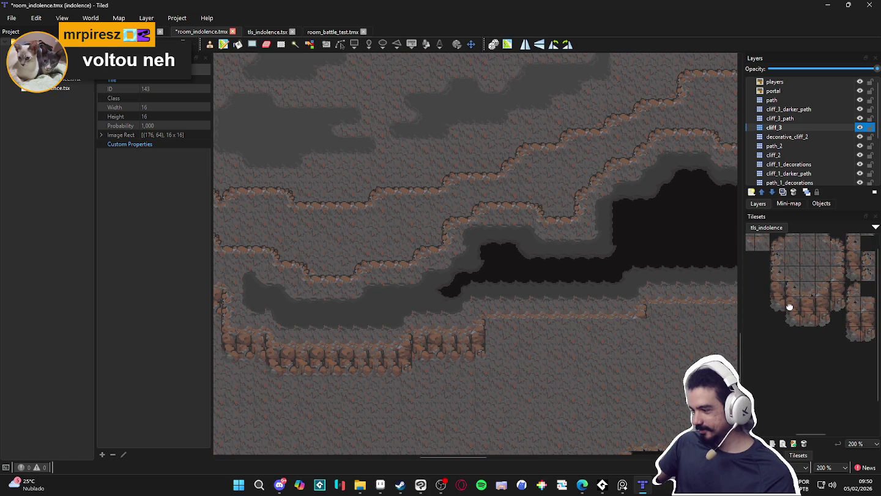
left_click_drag(835, 290, 836, 304)
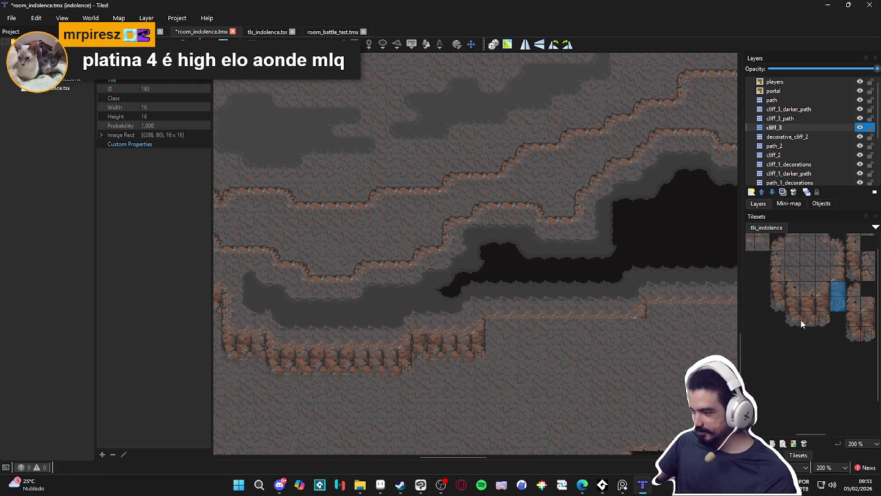
left_click_drag(824, 289, 823, 303)
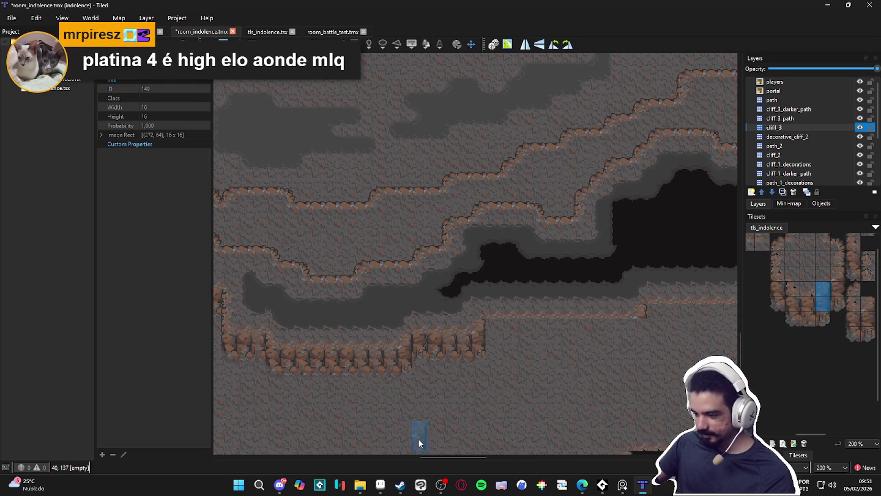
scroll(508, 367, "right", 1)
key("ctrl+s")
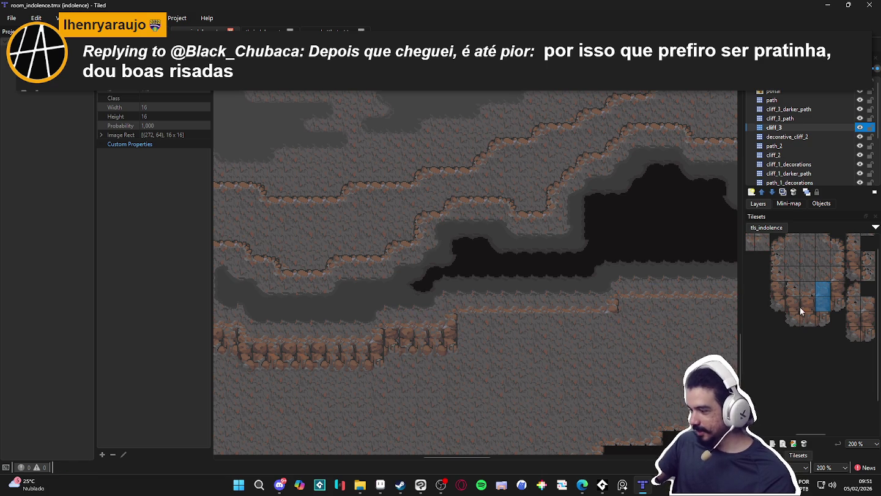
Extend the cliff wall rightward under the ledge using a 3x2 cliff-wall block.
scroll(800, 307, "down", 3)
left_click_drag(791, 289, 806, 303)
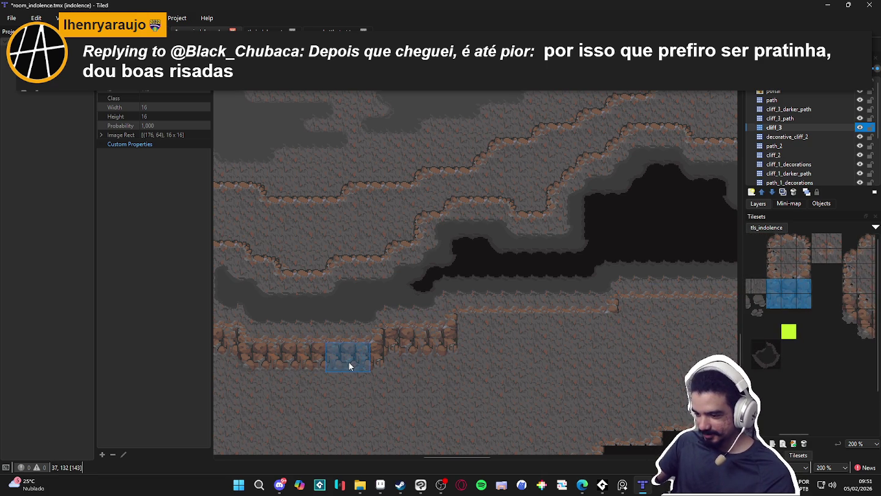
scroll(526, 422, "right", 2)
scroll(527, 421, "up", 1)
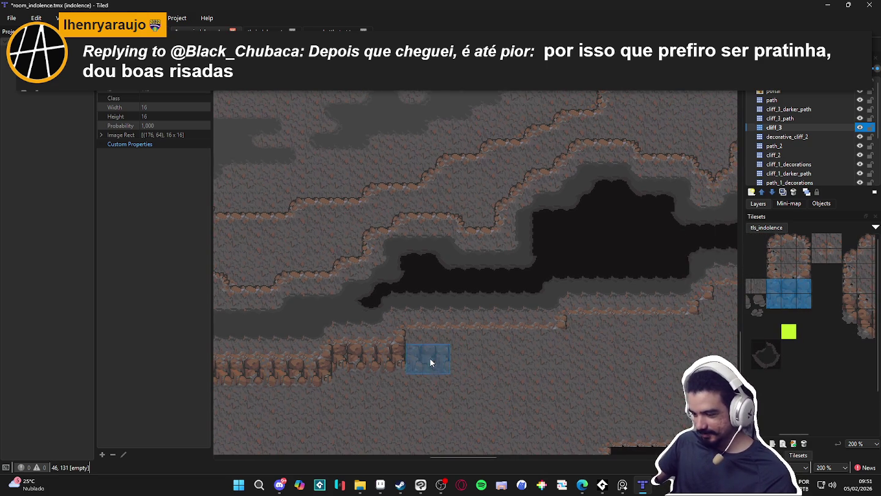
left_click_drag(470, 355, 521, 349)
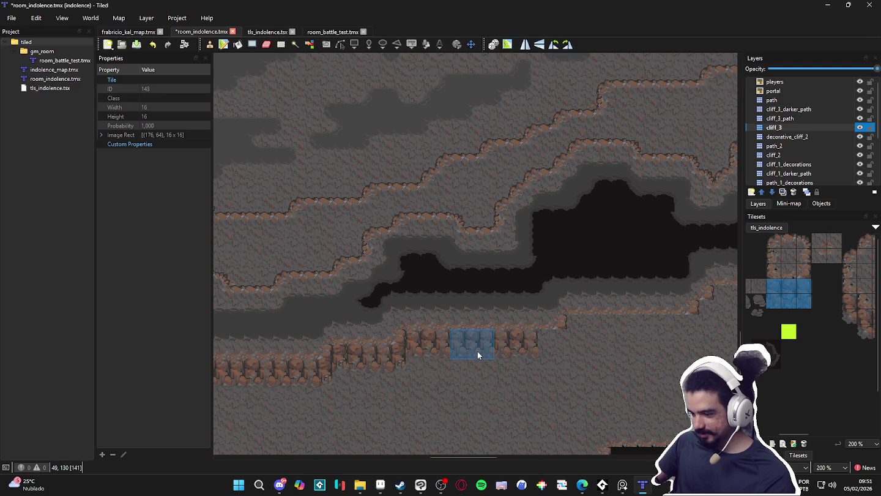
left_click(535, 353)
scroll(768, 310, "right", 2)
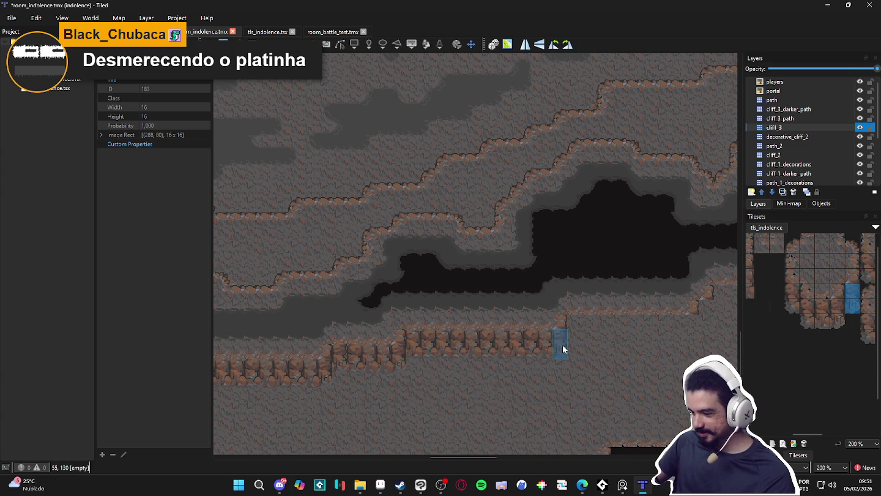
Stamp a cliff tile under a ledge end and pick another single cliff-wall tile.
left_click_drag(666, 360, 636, 364)
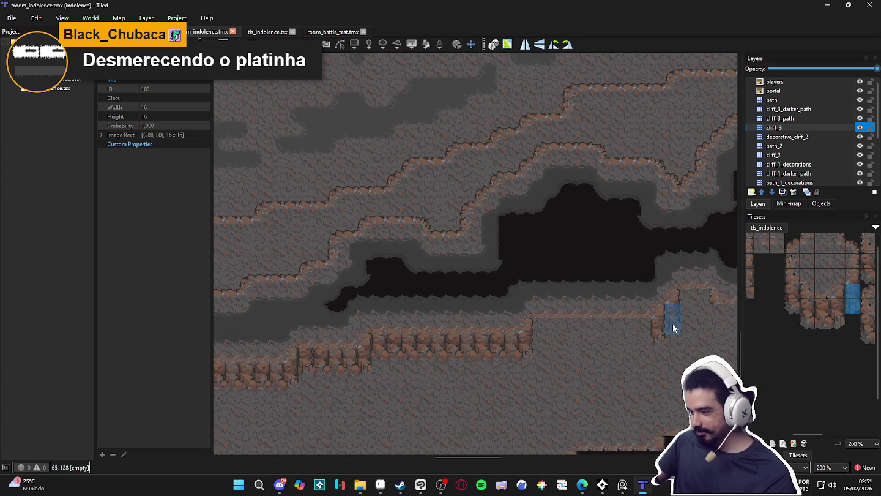
scroll(673, 323, "right", 3)
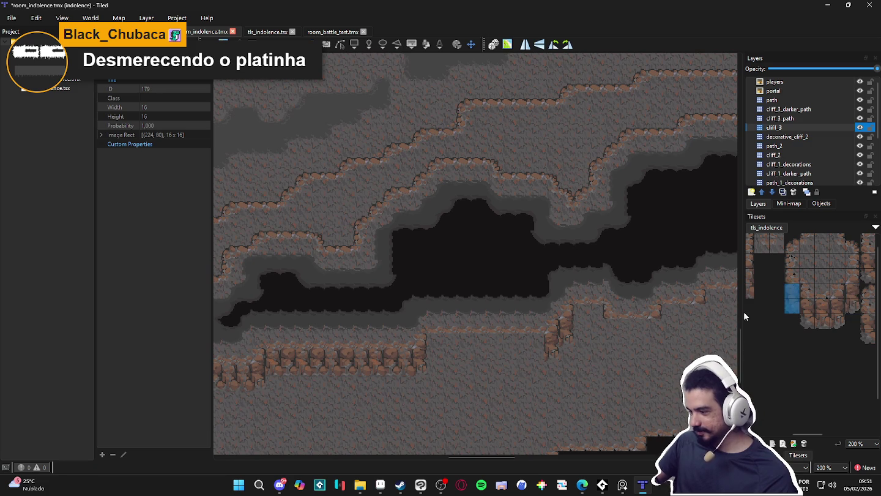
left_click(611, 334)
left_click(851, 302)
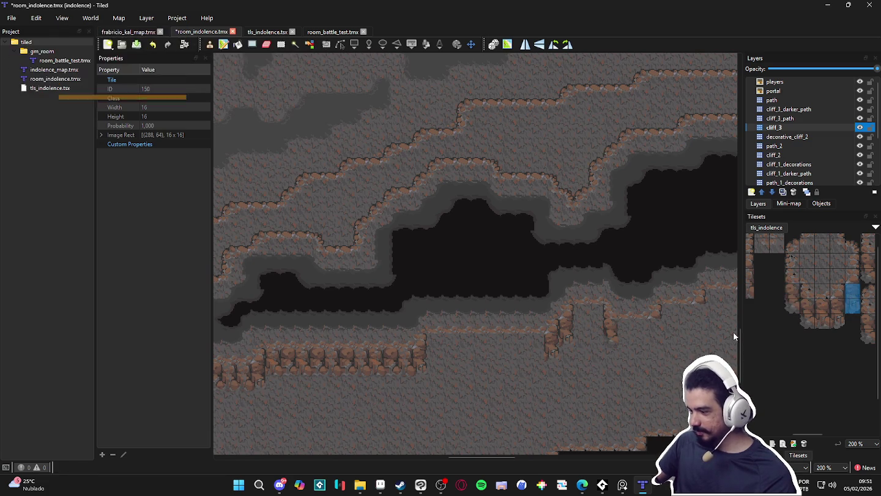
scroll(664, 334, "right", 3)
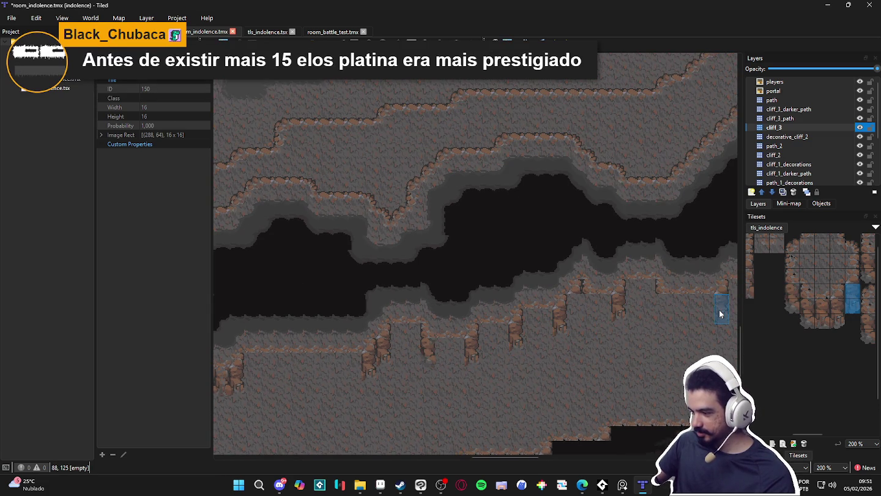
left_click_drag(724, 318, 603, 349)
scroll(604, 349, "right", 2)
scroll(614, 387, "right", 3)
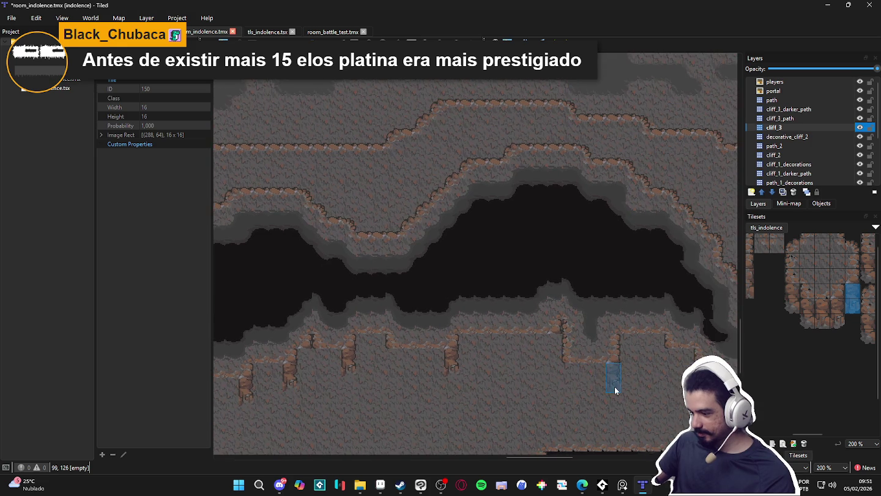
scroll(652, 384, "right", 3)
scroll(622, 389, "down", 2)
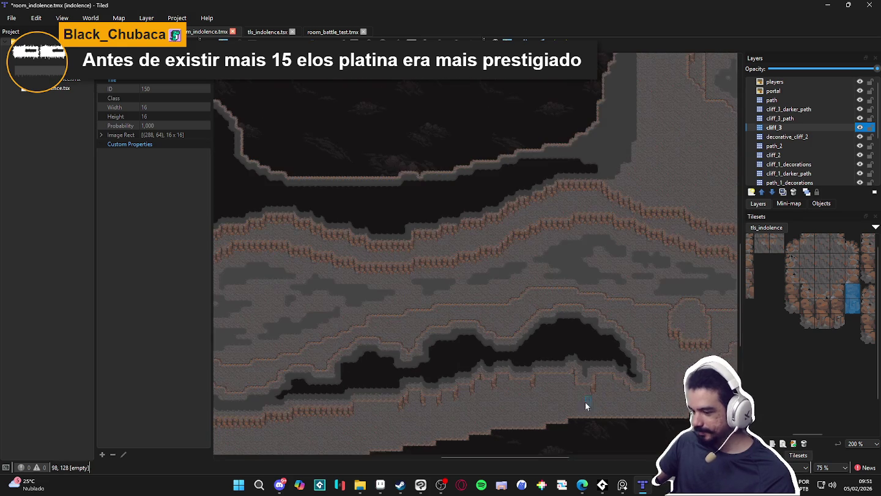
Stamp two single cliff-wall tiles under the ledges beside the second pit.
scroll(448, 379, "down", 1)
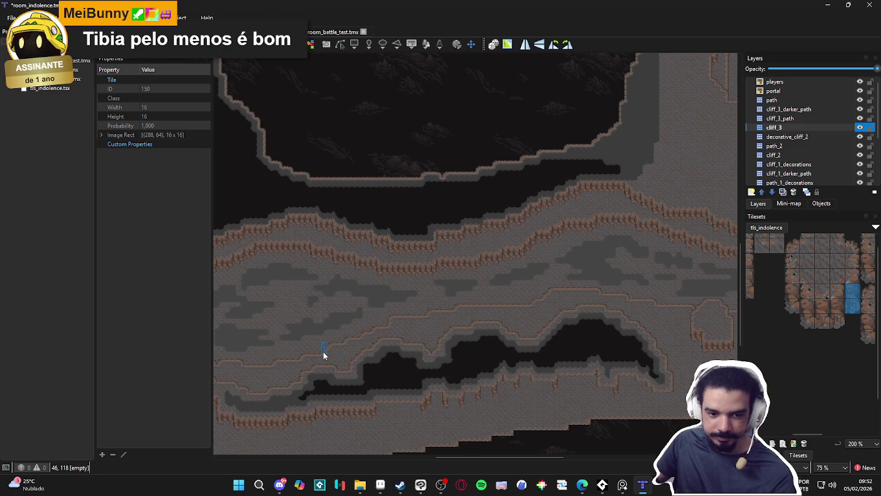
scroll(386, 306, "down", 1)
scroll(386, 306, "left", 1)
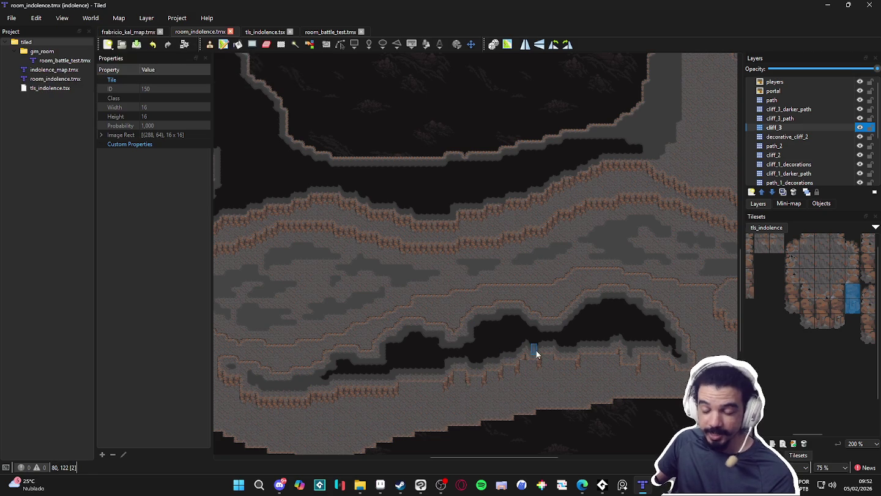
scroll(532, 350, "down", 2)
scroll(532, 350, "right", 3)
scroll(598, 331, "up", 3)
left_click(644, 330)
left_click(809, 312)
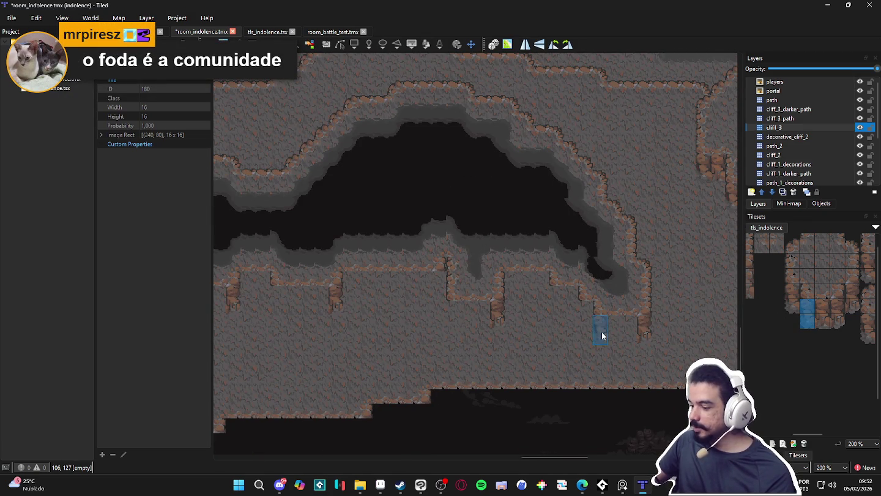
left_click(591, 318)
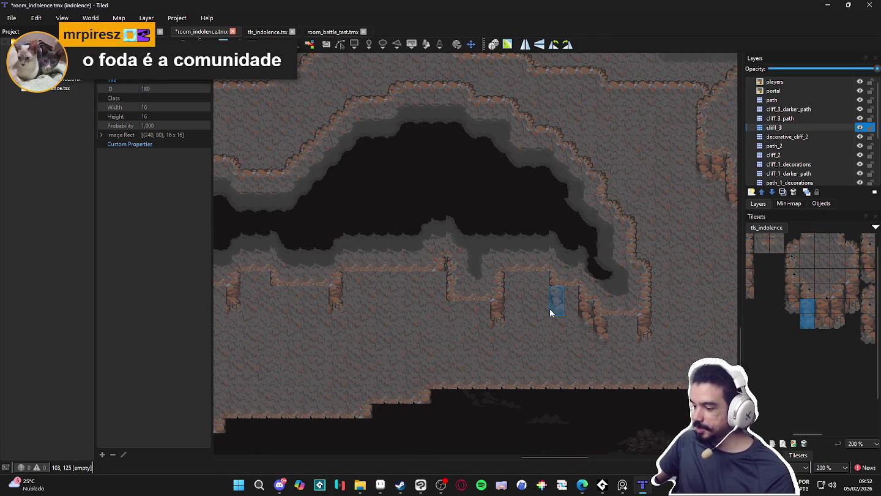
Shift the view along the ledges and select a 3x2 block of cliff-wall tiles.
left_click_drag(362, 333, 547, 339)
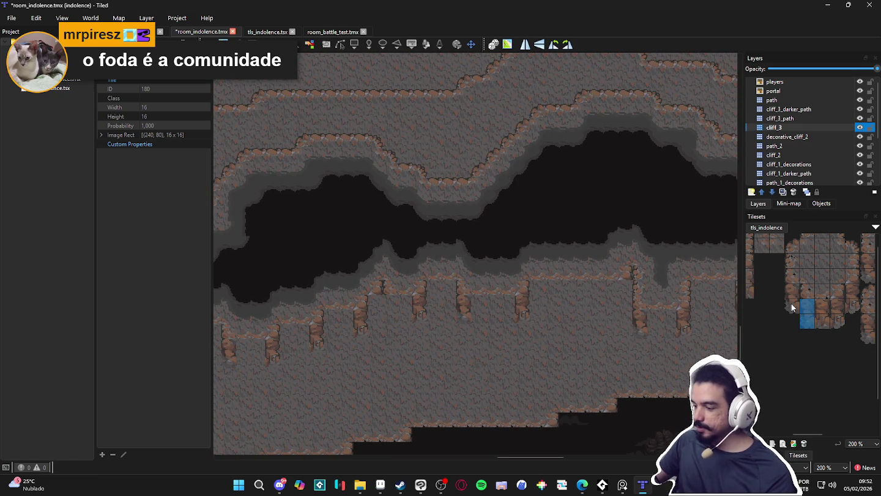
scroll(796, 301, "left", 2)
left_click_drag(786, 300, 772, 298)
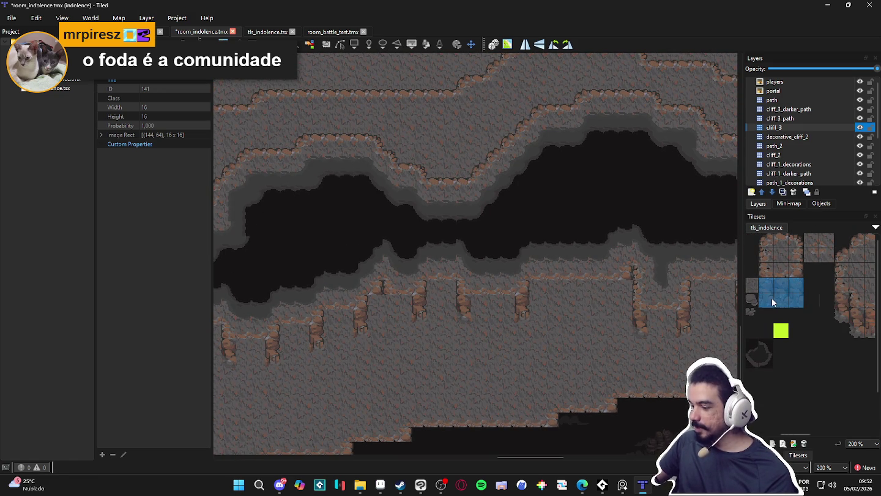
Paint cliff wall into the row of gaps beneath the central ledge.
scroll(804, 306, "right", 2)
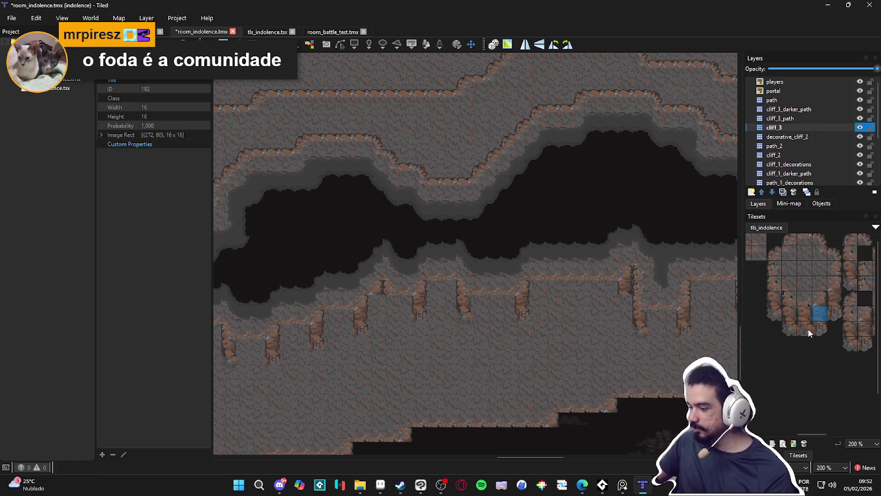
scroll(819, 334, "left", 3)
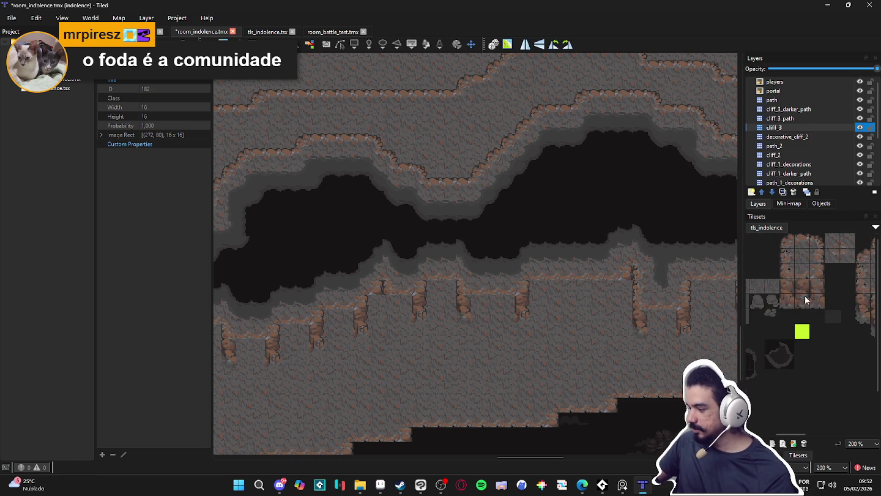
left_click_drag(615, 303, 552, 304)
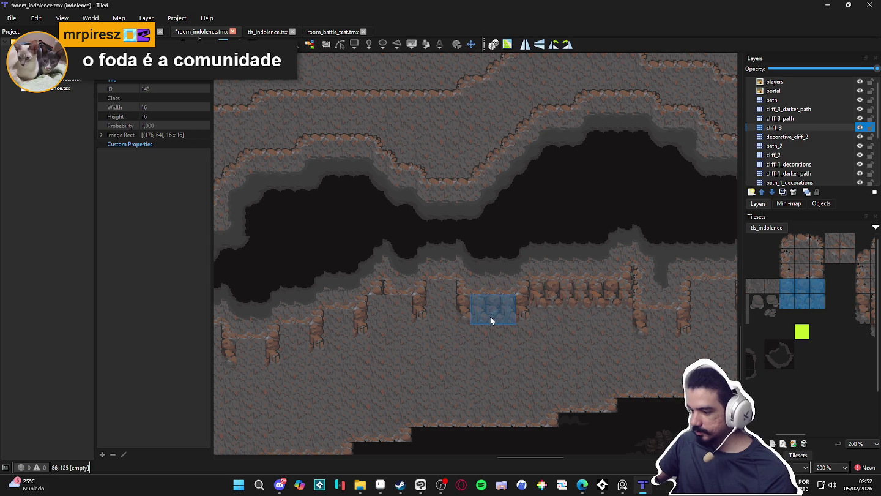
left_click(491, 317)
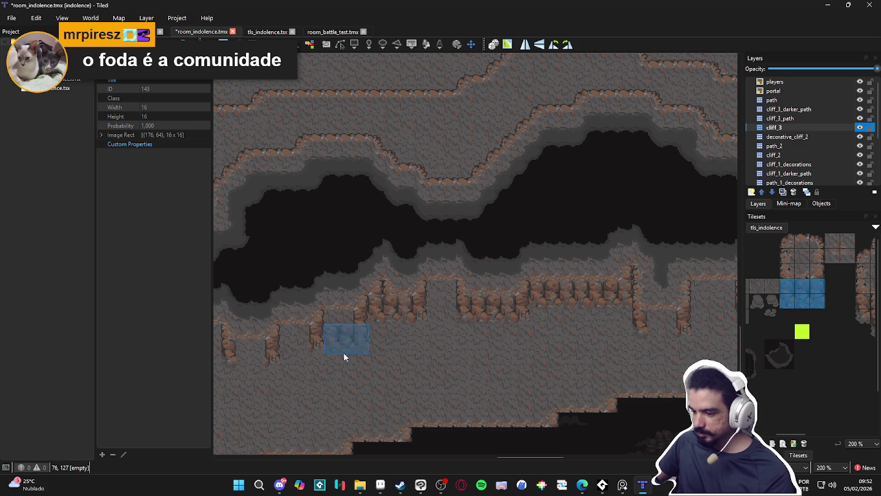
left_click(436, 305)
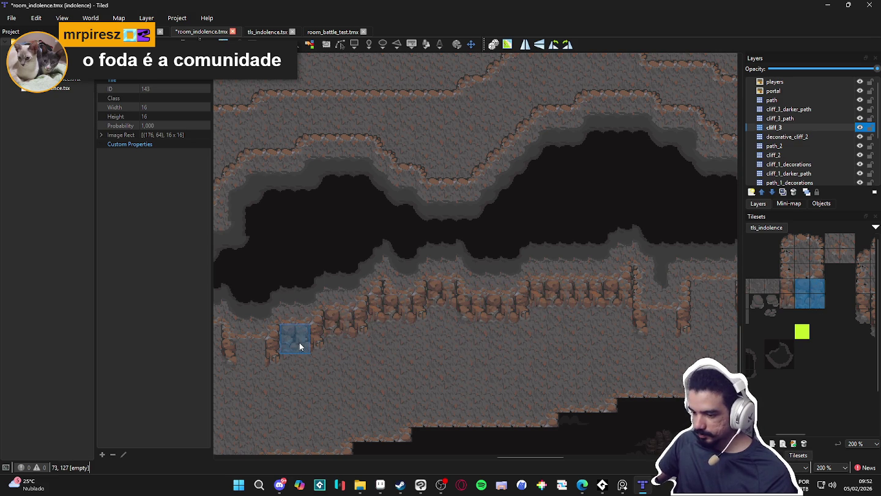
left_click_drag(299, 342, 458, 328)
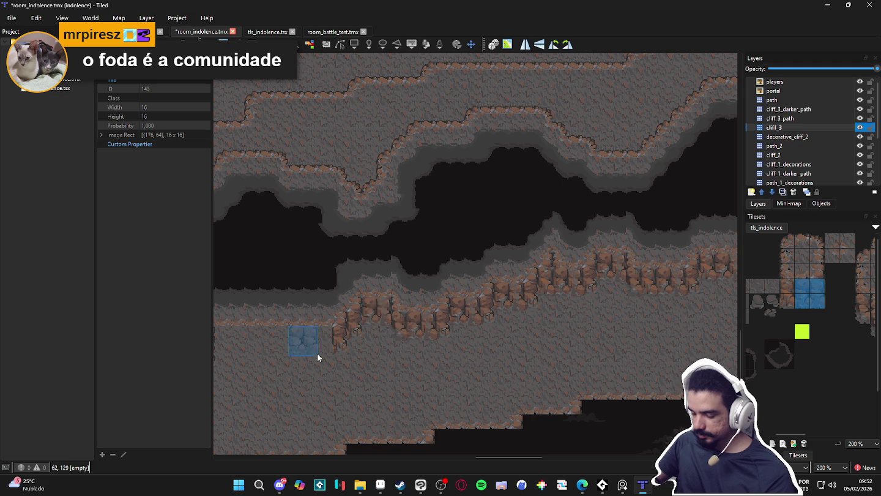
left_click_drag(318, 359, 559, 331)
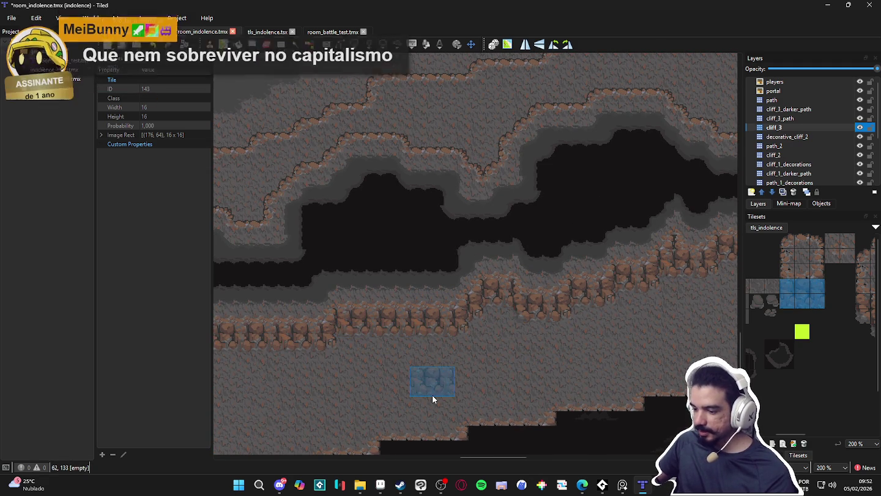
Fill the remaining gaps beside the ledge corner with a 2x2 cliff-wall block.
scroll(435, 392, "down", 1)
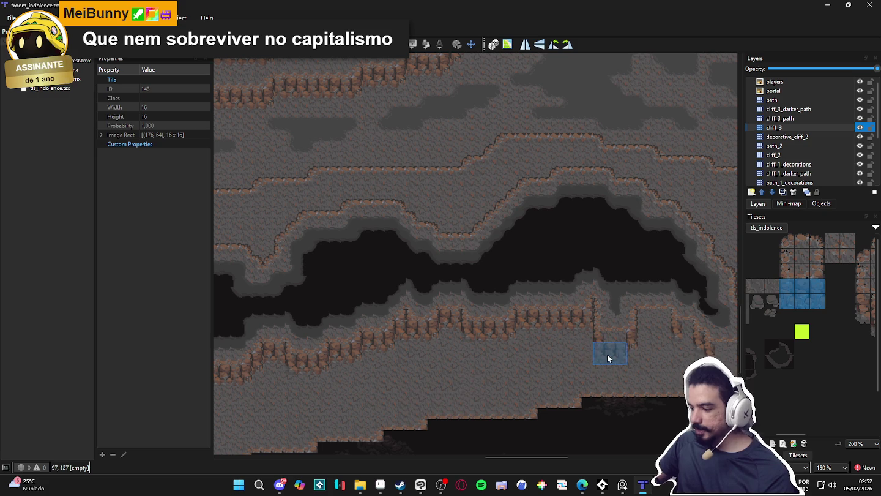
left_click_drag(810, 295, 819, 302)
scroll(598, 330, "up", 1)
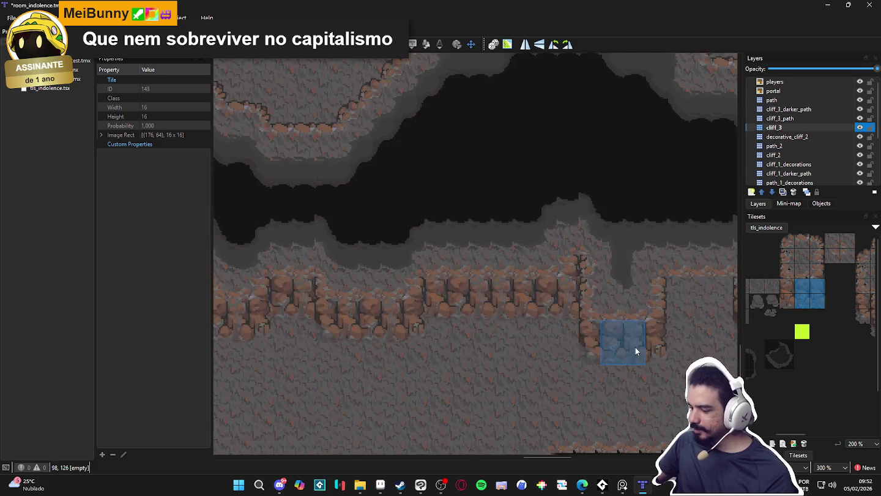
scroll(636, 345, "up", 1)
left_click(472, 328)
left_click(451, 329)
left_click_drag(787, 284, 802, 301)
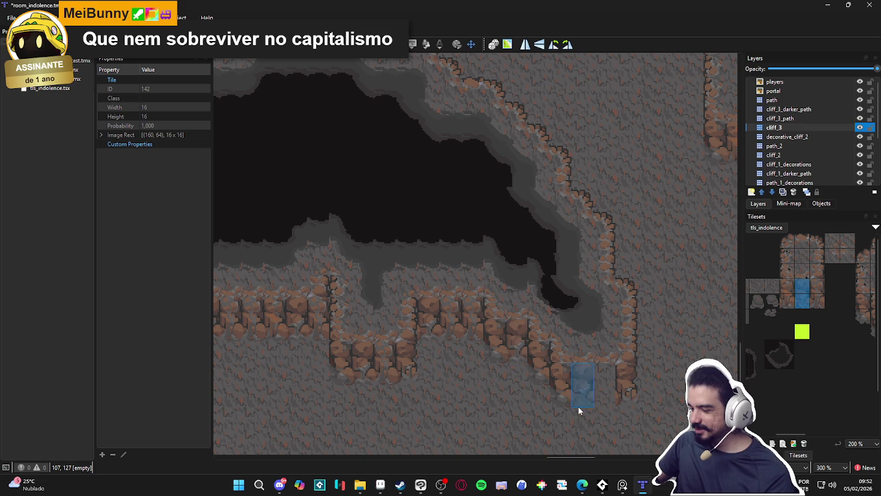
left_click_drag(801, 287, 813, 300)
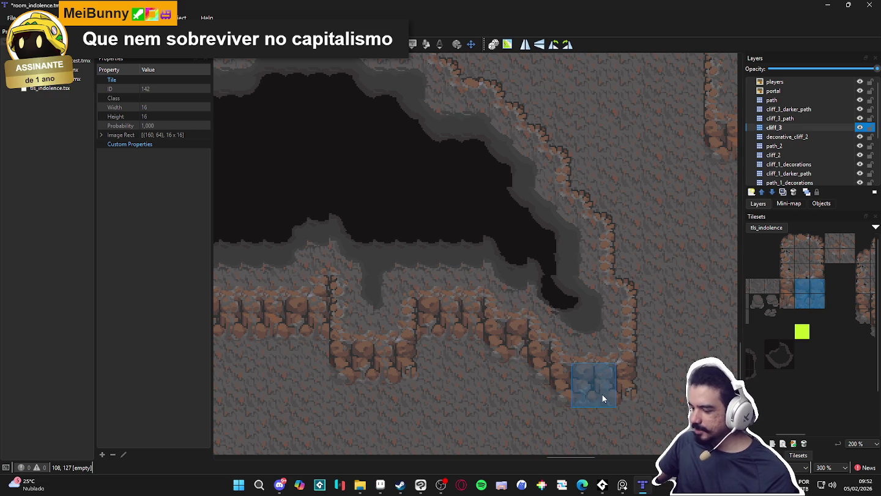
scroll(602, 399, "down", 4)
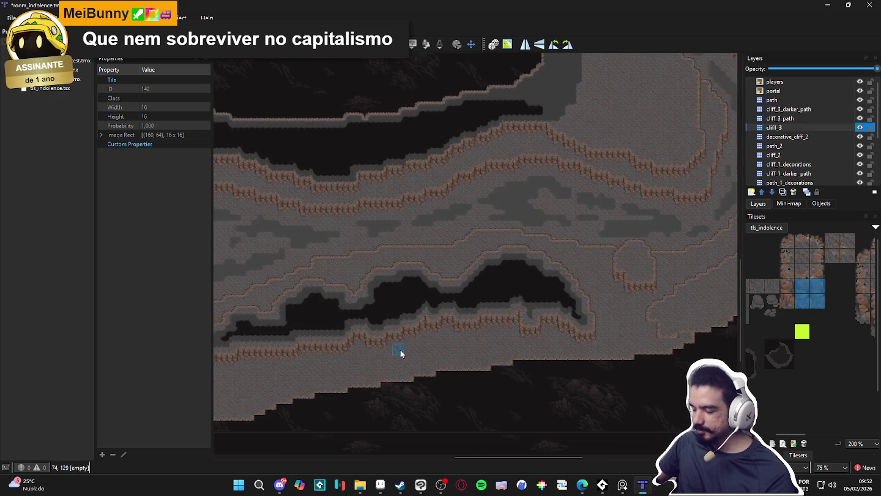
Stamp a two-tile cliff column in two places under the lower ledge on cliff_3.
scroll(428, 363, "right", 3)
scroll(549, 345, "up", 1)
mouse_move(786, 288)
left_mouse_down()
mouse_move(787, 301)
mouse_move(818, 303)
mouse_move(801, 300)
left_mouse_up()
scroll(527, 340, "up", 3)
left_click(788, 289)
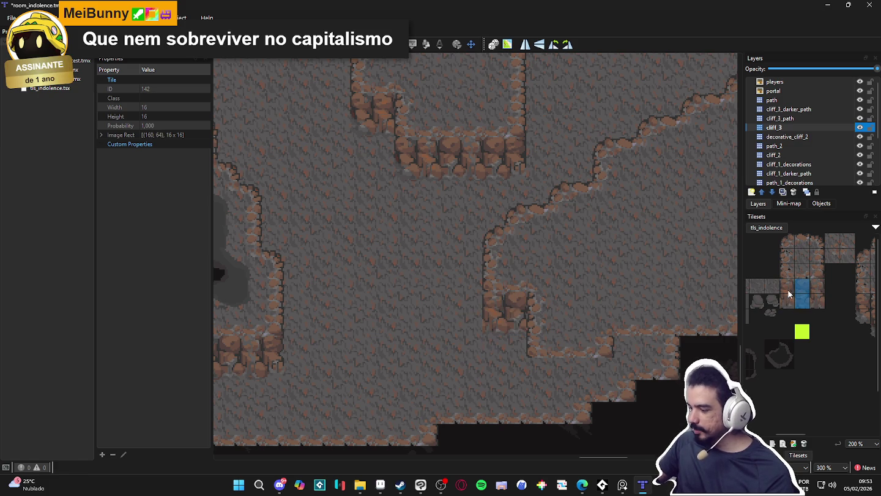
left_click(532, 381)
Stamp a two-tile cliff-rock column under the ledge corner.
left_click(818, 288)
scroll(793, 332, "down", 1)
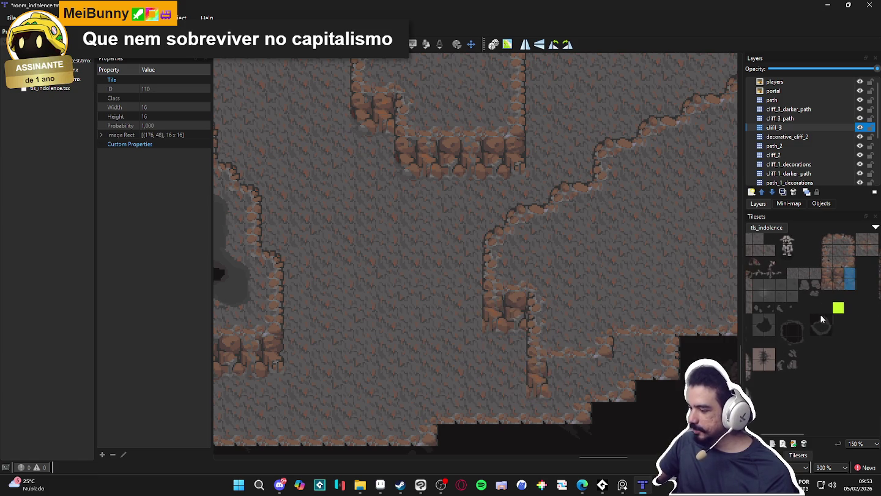
scroll(827, 277, "left", 2)
scroll(822, 274, "right", 2)
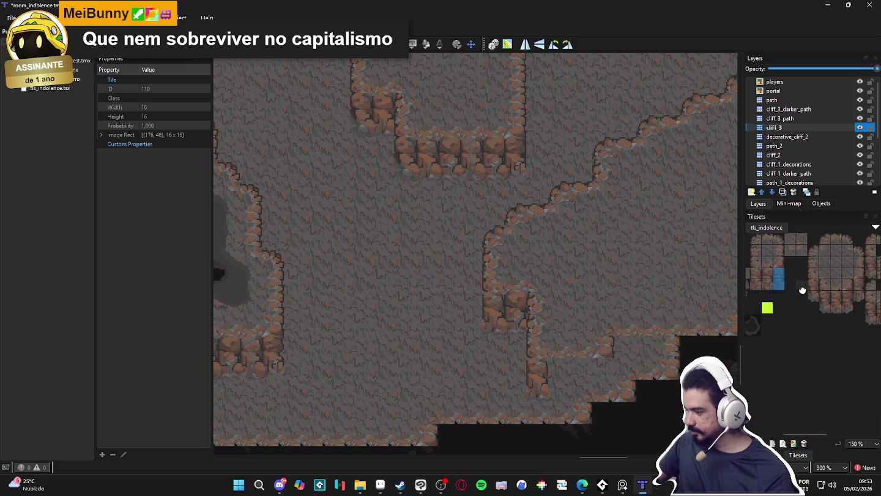
left_click_drag(810, 285, 809, 297)
left_click(488, 323)
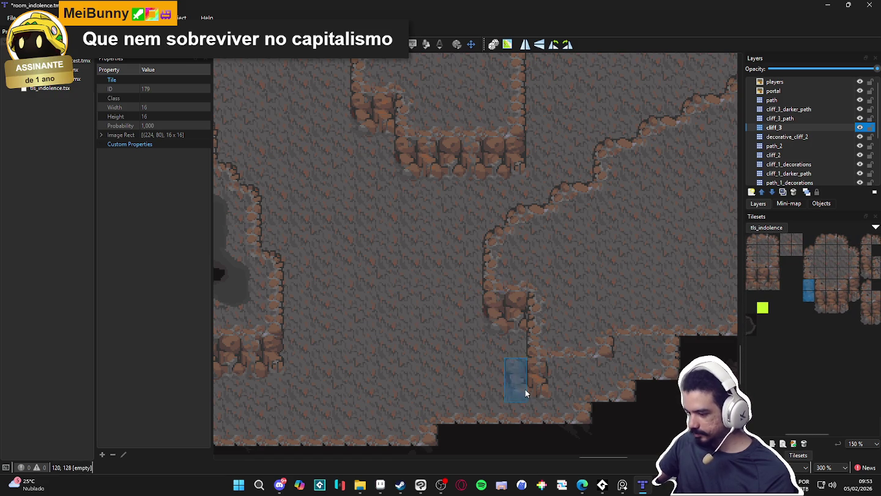
Stamp more two-tile cliff columns beside the dark edge and under the lower ledge.
left_click_drag(855, 286, 855, 296)
left_click(605, 386)
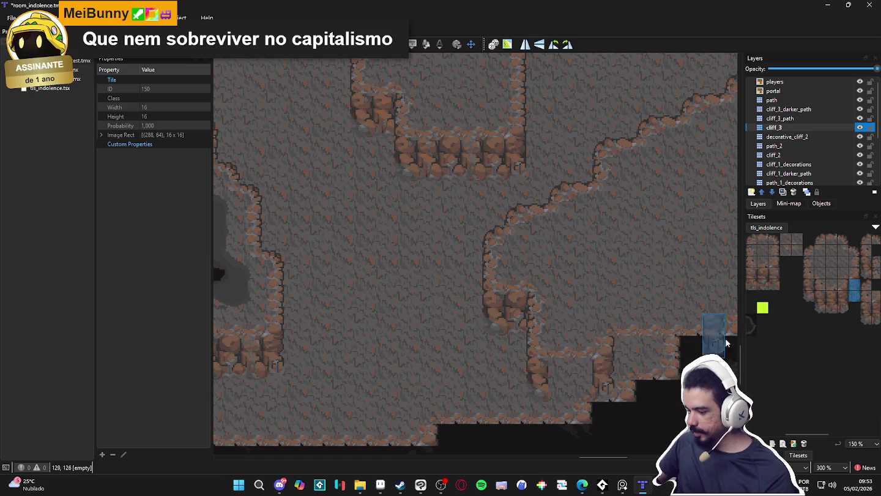
left_click_drag(832, 305, 832, 295)
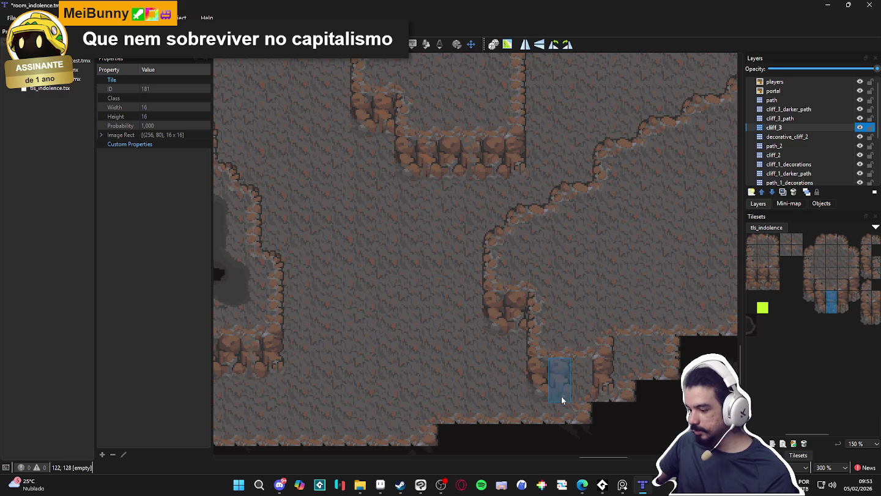
left_click(589, 381)
scroll(800, 296, "left", 2)
left_click_drag(800, 285, 800, 274)
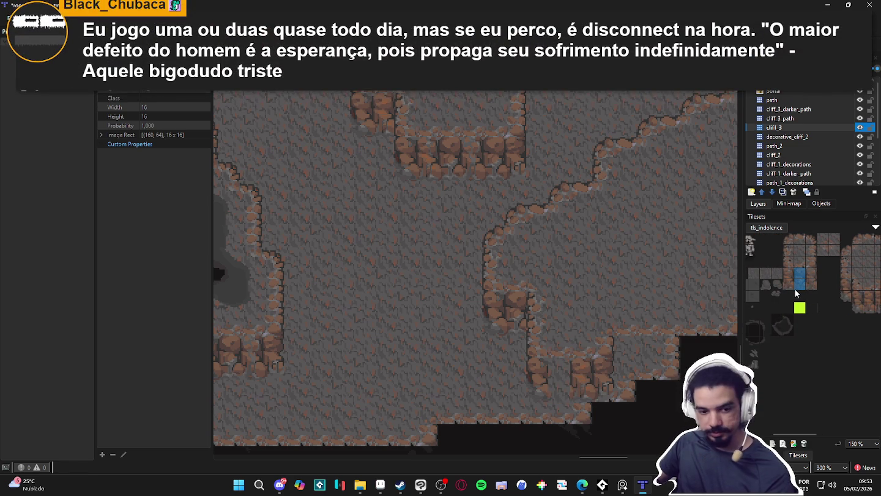
scroll(636, 406, "down", 2)
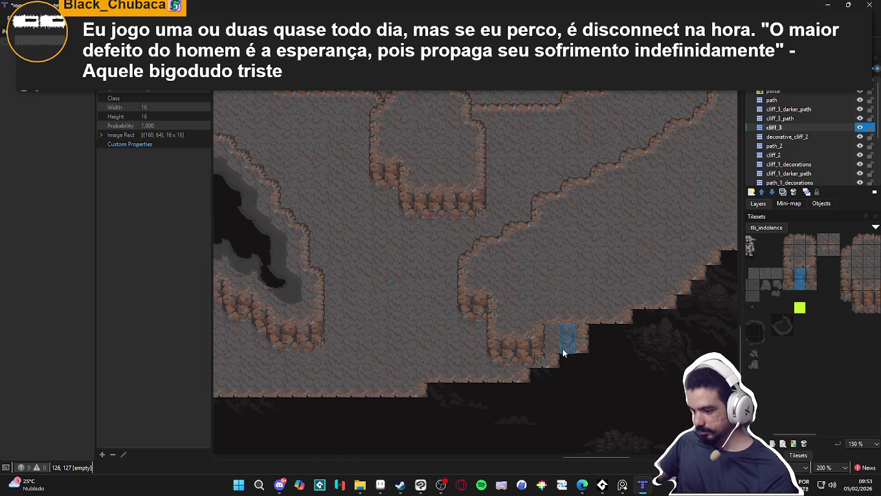
scroll(562, 348, "down", 5)
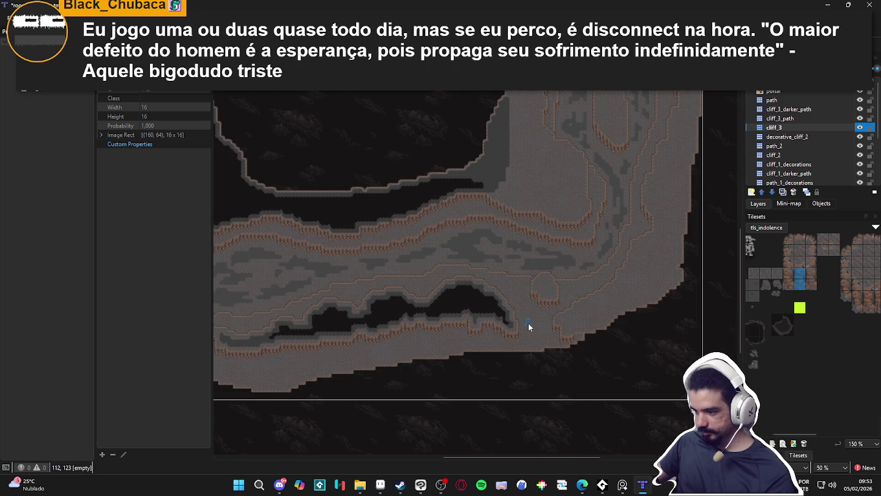
Turn on the tile grid (Ctrl+G) and pan the zoomed-out map to the lower cliff edge.
key("ctrl+g")
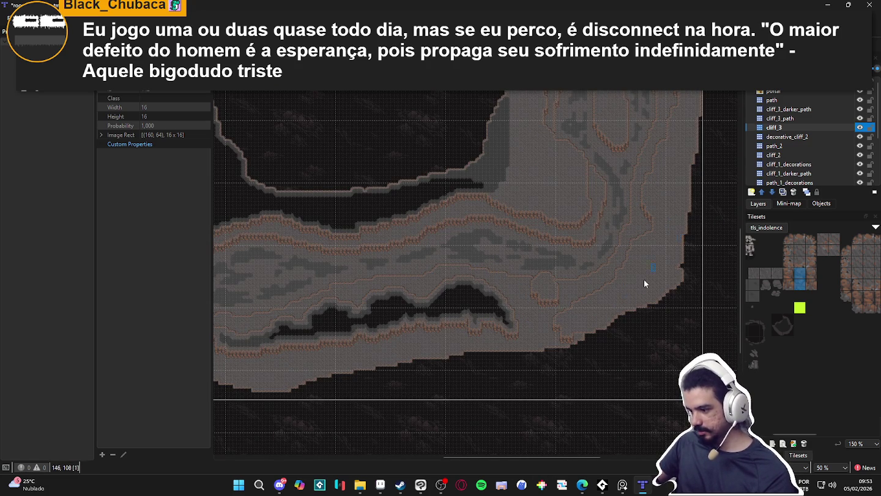
left_click_drag(466, 340, 496, 343)
scroll(496, 343, "left", 5)
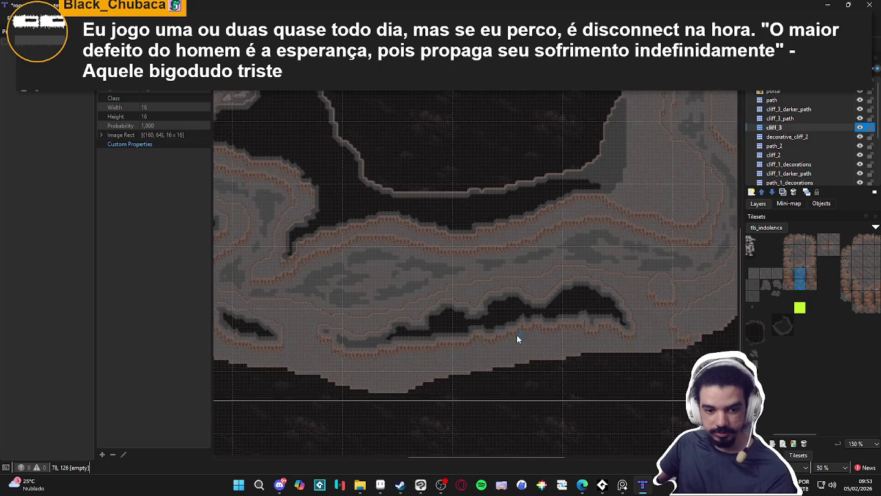
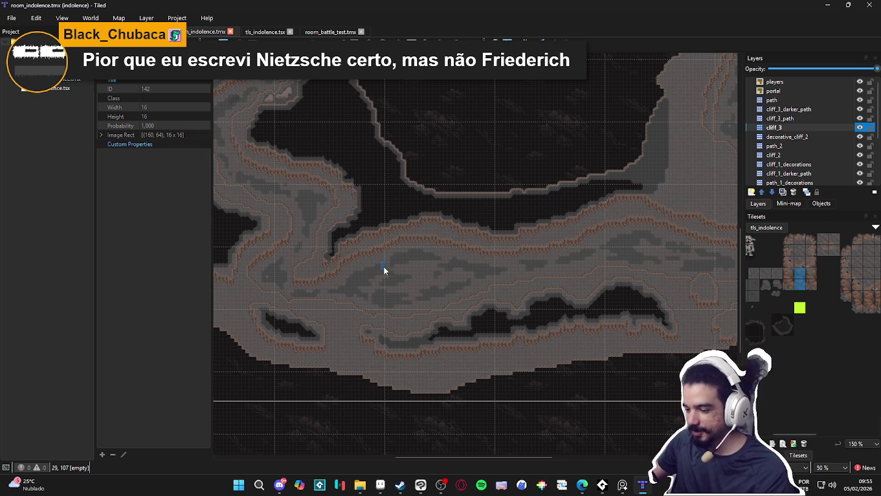
Zoom in and pan so the four party characters at the top of the cave map are centered.
scroll(393, 246, "up", 2)
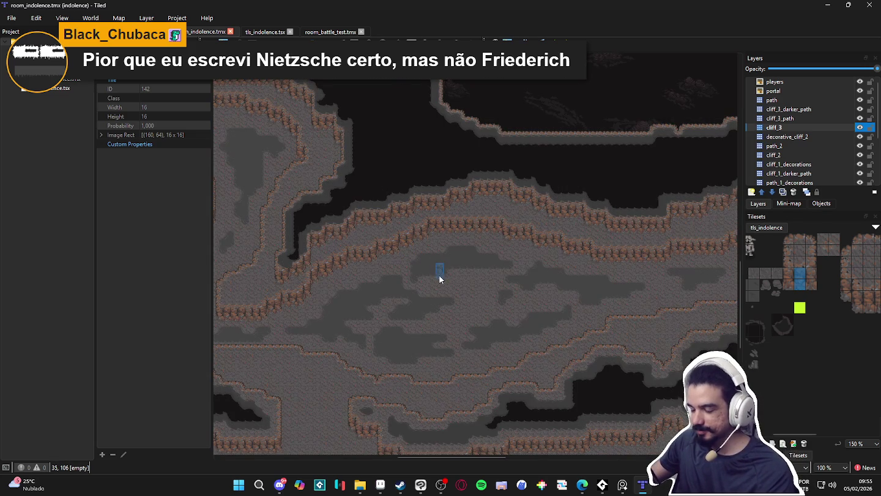
mouse_move(336, 223)
left_mouse_down()
mouse_move(515, 291)
mouse_move(500, 286)
left_mouse_up()
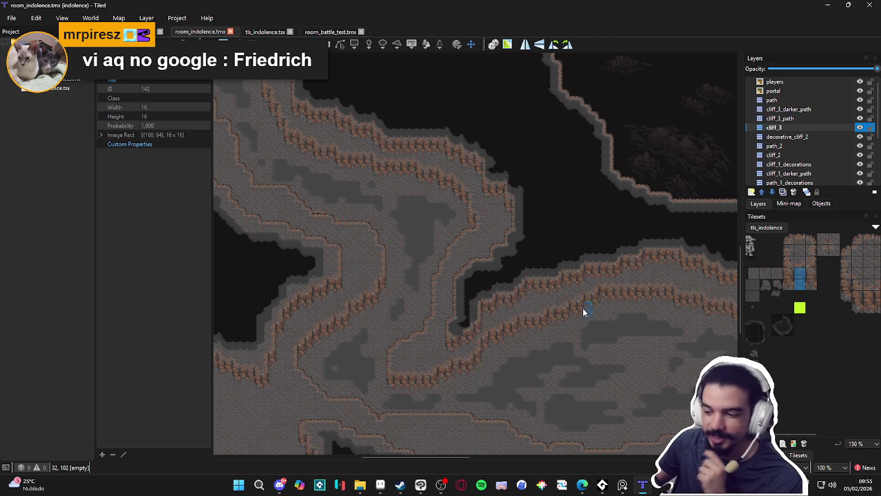
scroll(407, 258, "down", 2)
scroll(406, 257, "right", 2)
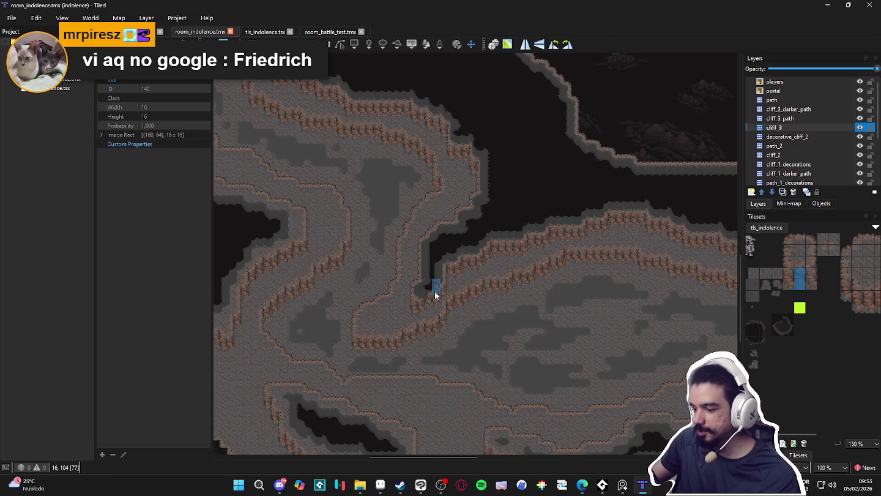
scroll(428, 257, "down", 2)
scroll(421, 295, "right", 5)
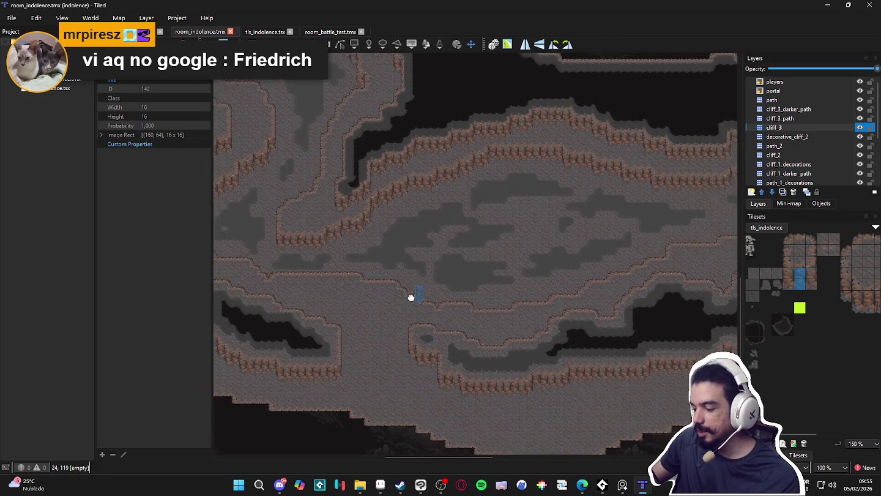
scroll(305, 316, "up", 4)
scroll(360, 317, "left", 6)
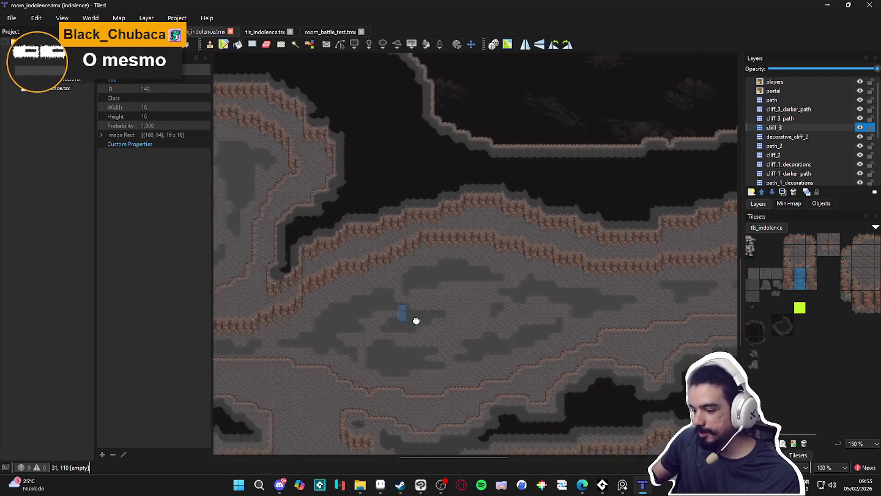
scroll(366, 257, "up", 7)
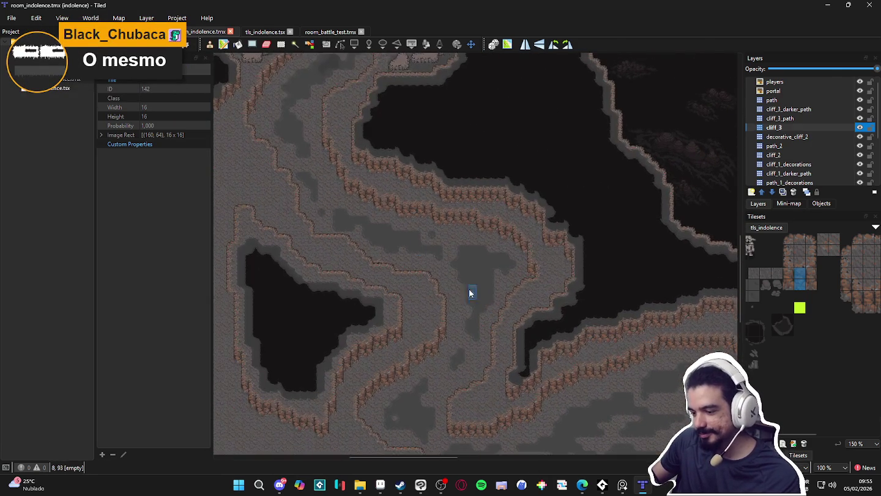
scroll(478, 299, "left", 5)
scroll(392, 287, "up", 2)
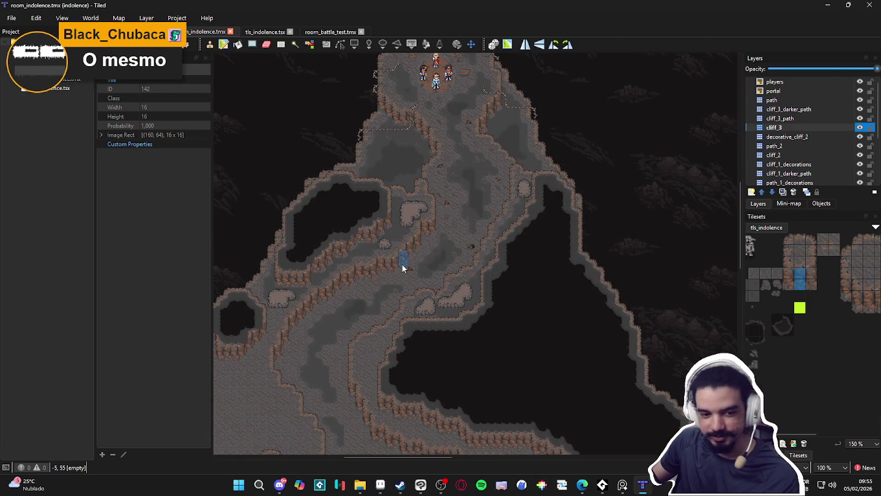
scroll(411, 257, "up", 1)
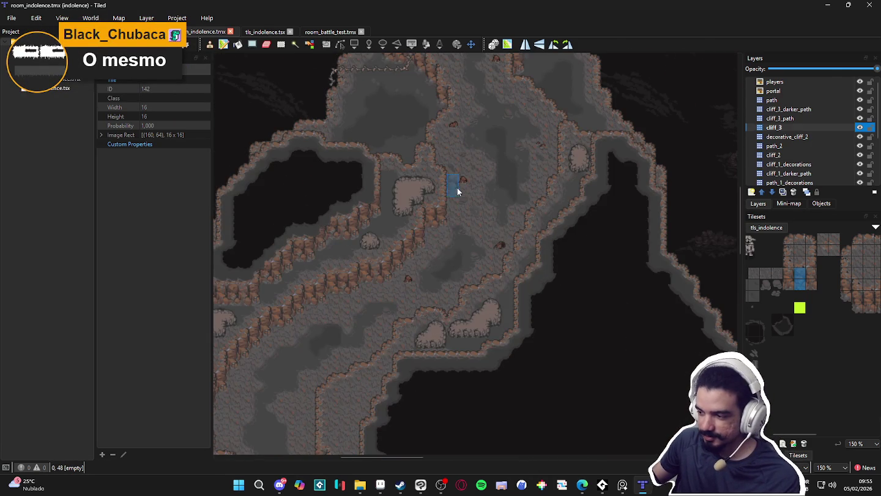
scroll(458, 188, "up", 1)
scroll(465, 190, "up", 5)
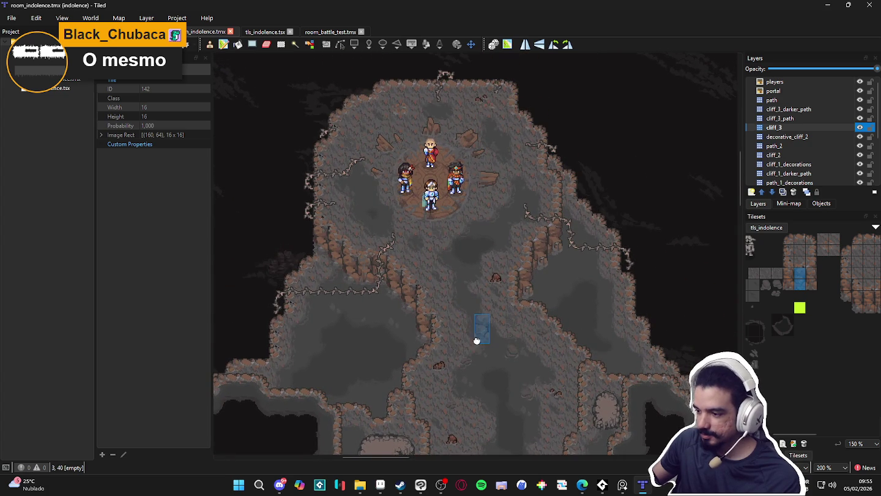
mouse_move(478, 345)
left_mouse_down()
mouse_move(478, 304)
mouse_move(492, 349)
mouse_move(520, 344)
mouse_move(438, 357)
mouse_move(508, 334)
left_mouse_up()
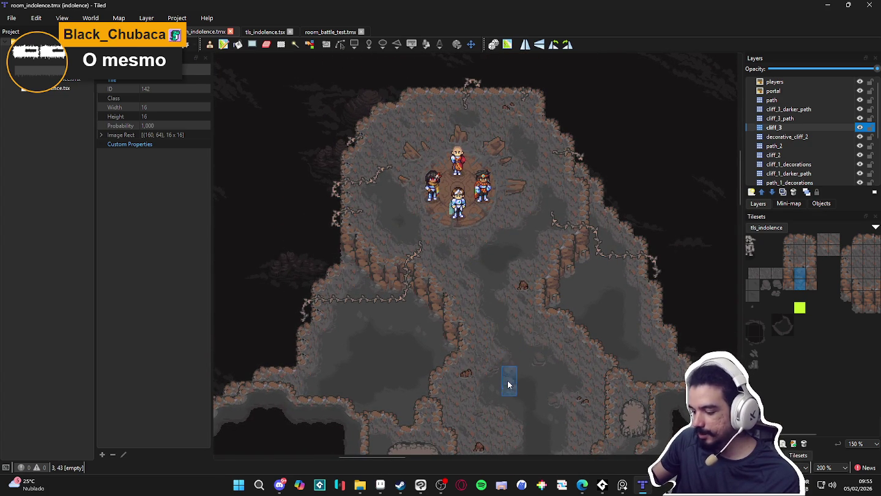
scroll(502, 358, "down", 1)
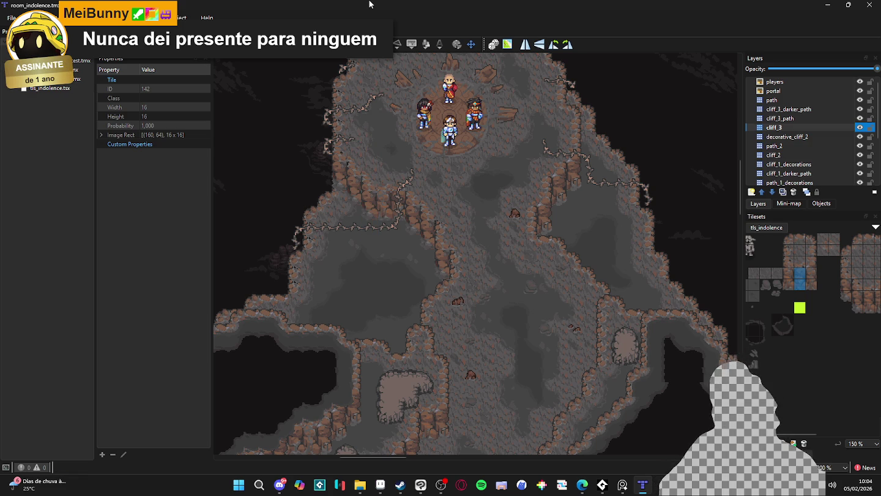
Pan up to bring the players' clearing at the top of the cave map into view.
key("Up")
key("Up")
key("Up")
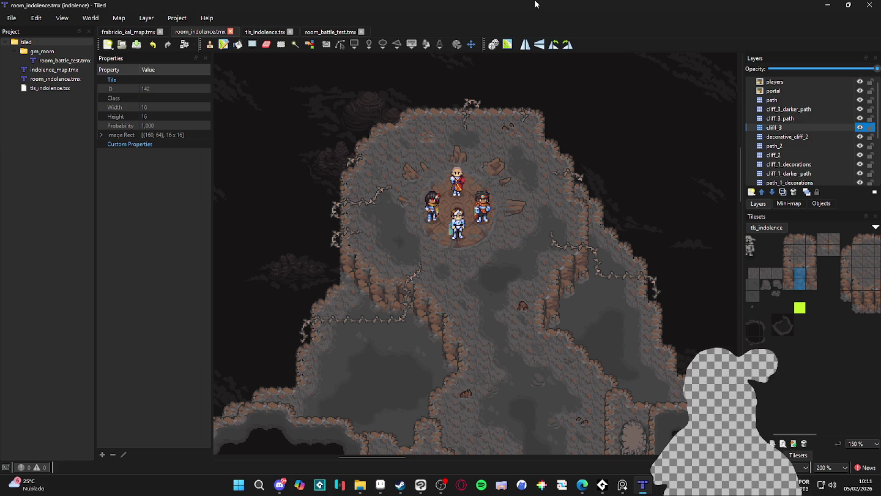
mouse_move(540, 182)
left_mouse_down()
mouse_move(484, 194)
mouse_move(516, 233)
mouse_move(477, 233)
mouse_move(505, 285)
mouse_move(510, 195)
left_mouse_up()
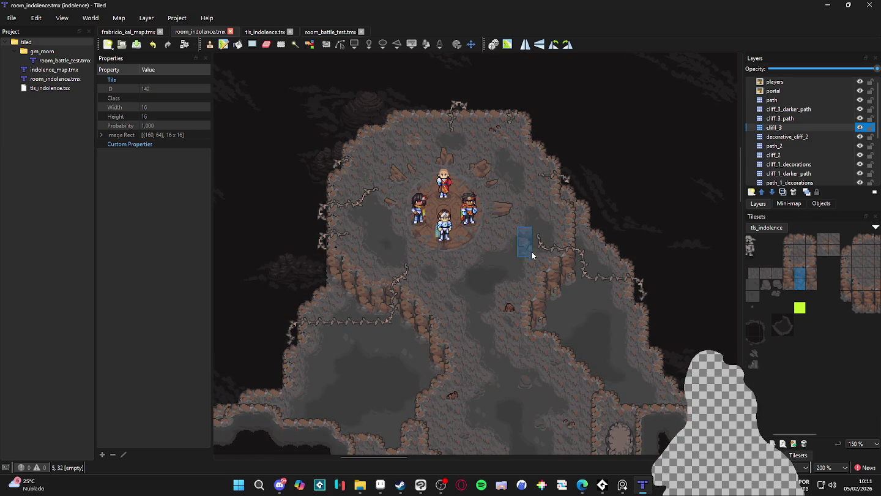
left_click_drag(529, 267, 510, 262)
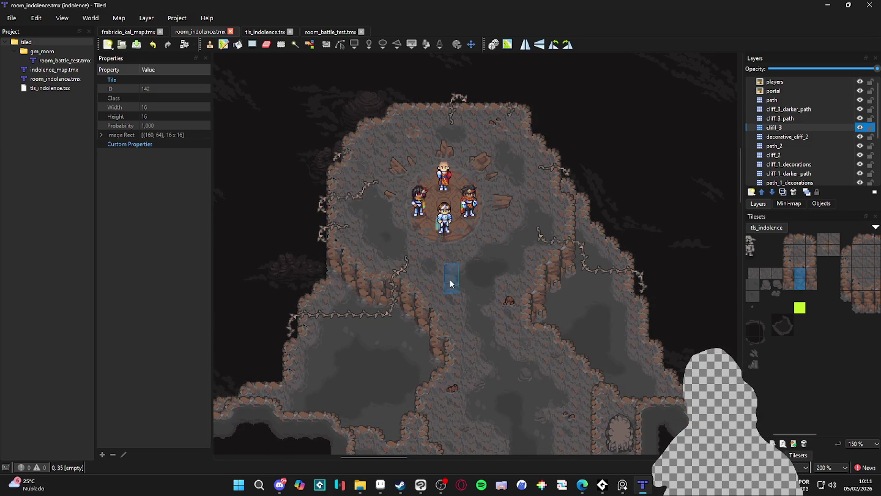
left_click(788, 274)
left_click_drag(787, 273, 786, 286)
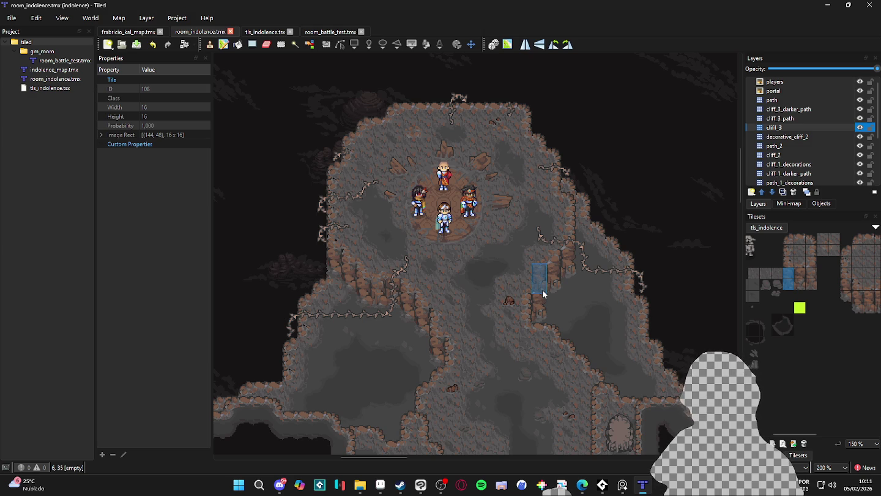
scroll(562, 316, "down", 2)
scroll(493, 365, "down", 10)
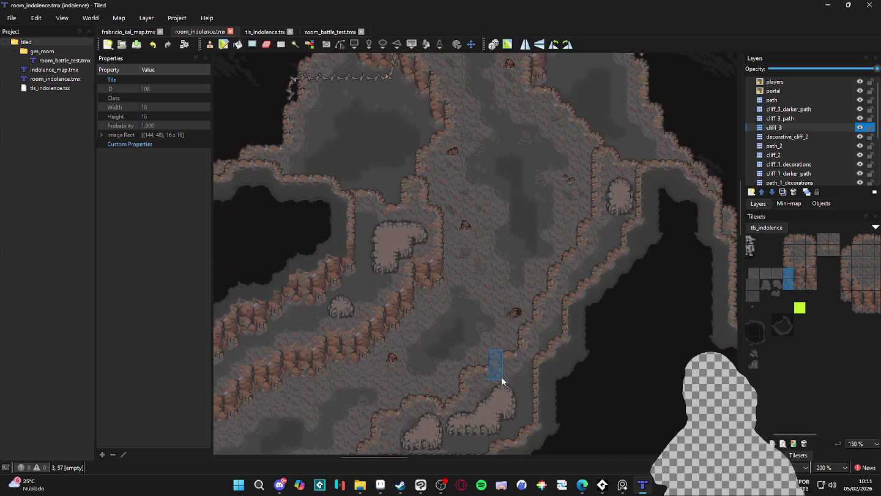
scroll(309, 278, "up", 1)
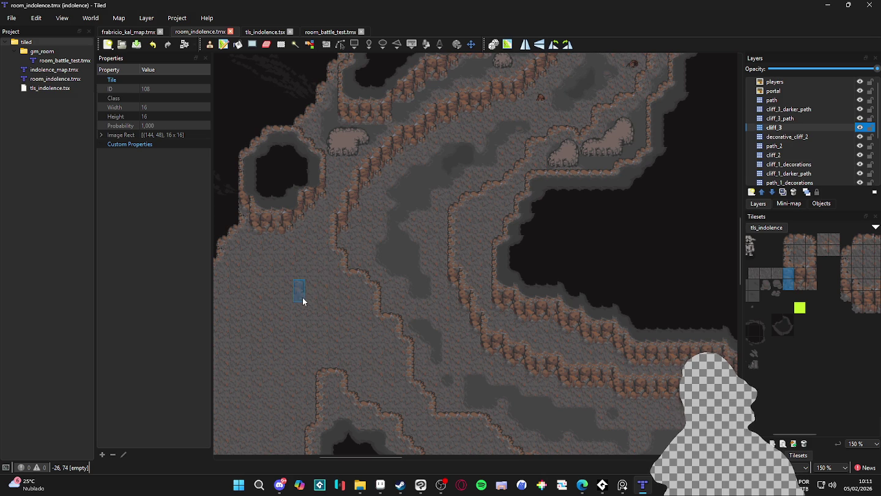
Select the cliff_2 layer, briefly hiding cliff_3 to check it, then restoring it.
left_click(838, 149)
left_click(841, 153)
double_click(861, 157)
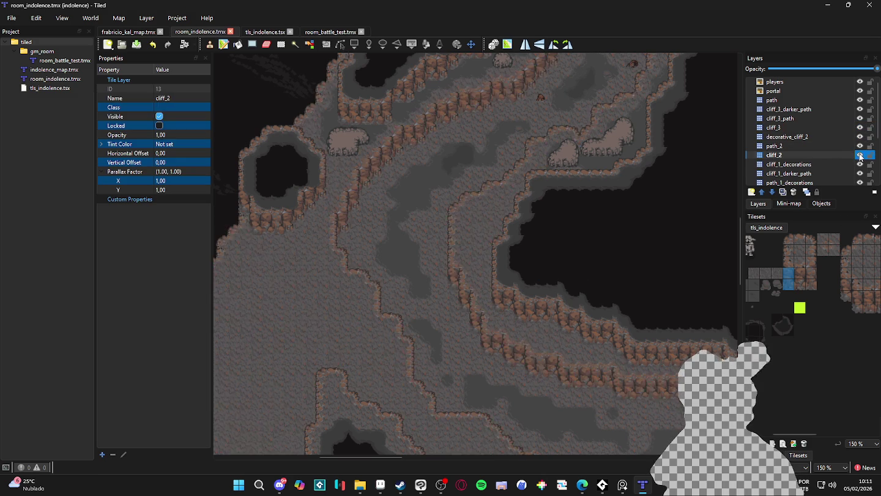
left_click(861, 128)
key("ctrl+z")
Paint a big_cliff terrain patch on the lower-left cave floor and save the map.
left_click(777, 443)
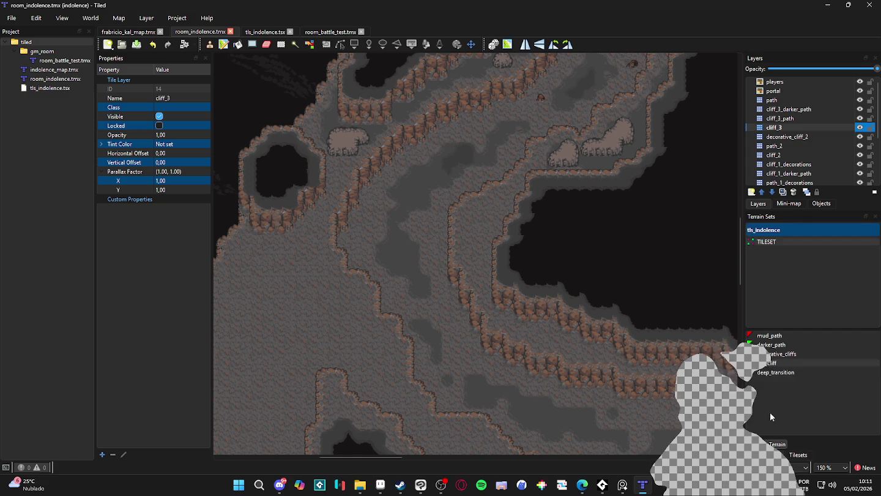
left_click(773, 363)
mouse_move(297, 266)
left_mouse_down()
mouse_move(325, 306)
mouse_move(299, 287)
mouse_move(279, 302)
mouse_move(340, 322)
mouse_move(283, 327)
mouse_move(306, 321)
mouse_move(276, 321)
mouse_move(275, 301)
mouse_move(240, 310)
left_mouse_up()
mouse_move(267, 275)
left_mouse_down()
mouse_move(316, 252)
mouse_move(350, 257)
mouse_move(370, 303)
mouse_move(336, 326)
mouse_move(292, 298)
mouse_move(278, 317)
mouse_move(295, 329)
mouse_move(300, 317)
mouse_move(310, 337)
left_mouse_up()
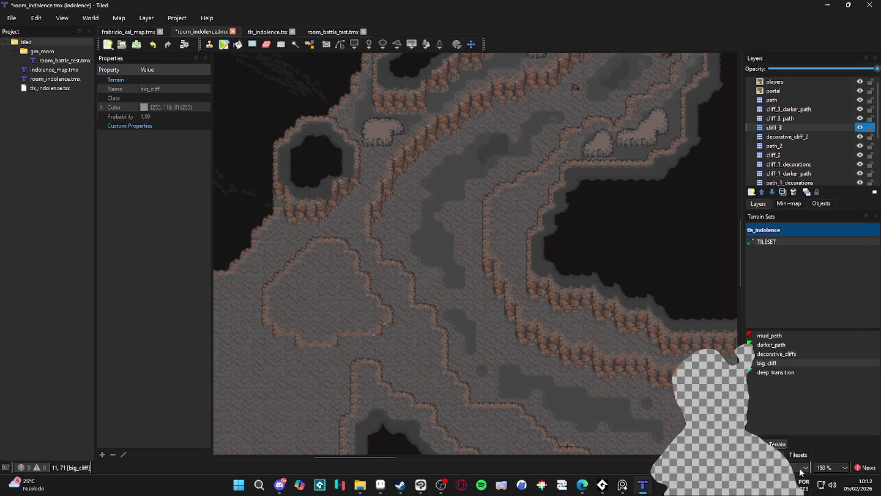
key("ctrl+s")
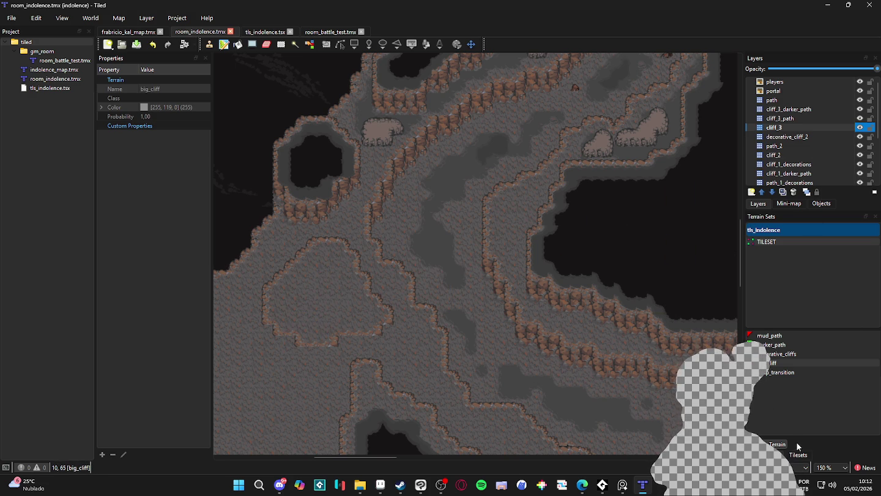
Stamp a two-tile cliff edge piece from the tileset onto the new patch.
left_click(798, 454)
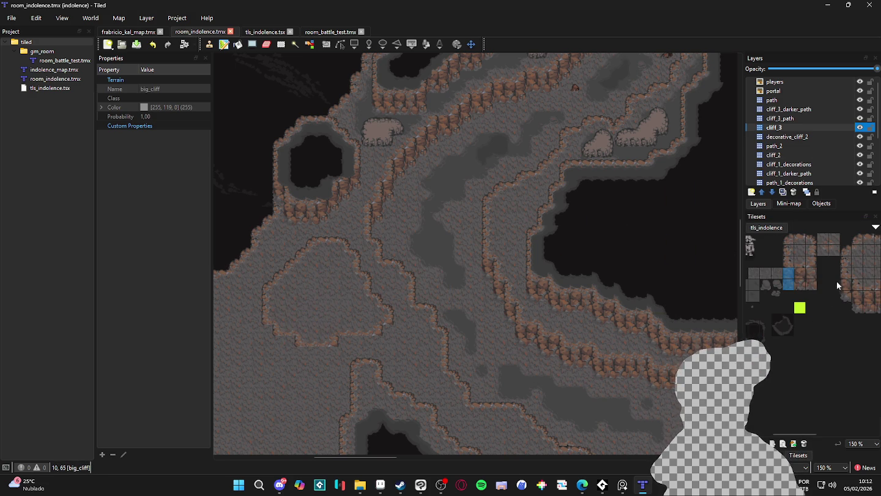
left_click_drag(845, 284, 846, 294)
left_click(269, 341)
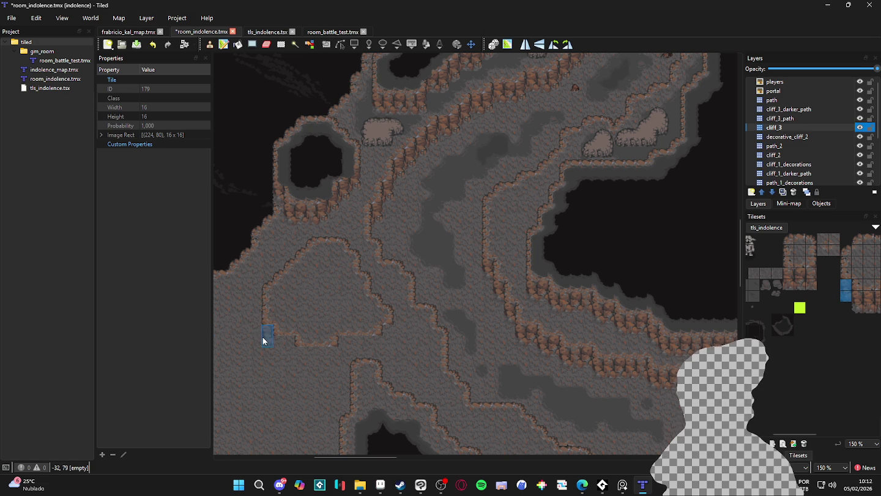
Stamp several two-tile cliff pieces along the edge of the new cliff patch.
left_click(300, 361)
scroll(845, 300, "right", 2)
left_click_drag(777, 272, 777, 285)
left_click(278, 336)
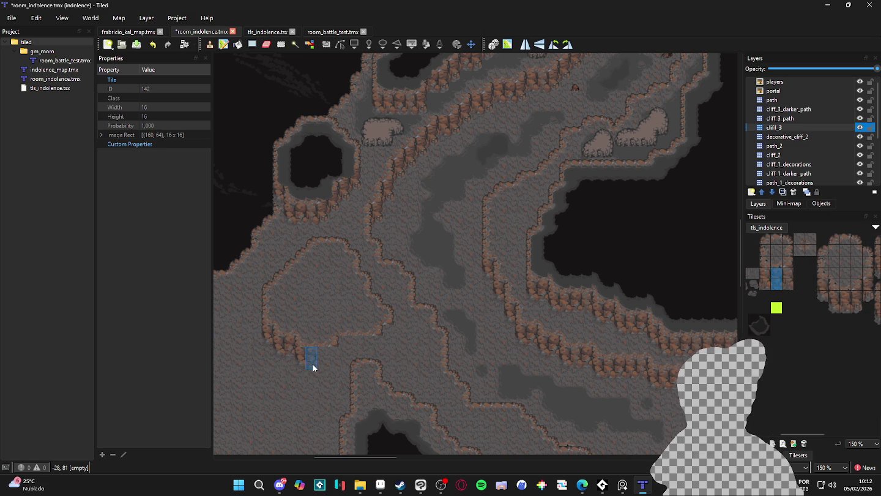
left_click_drag(857, 295, 857, 307)
left_click(317, 363)
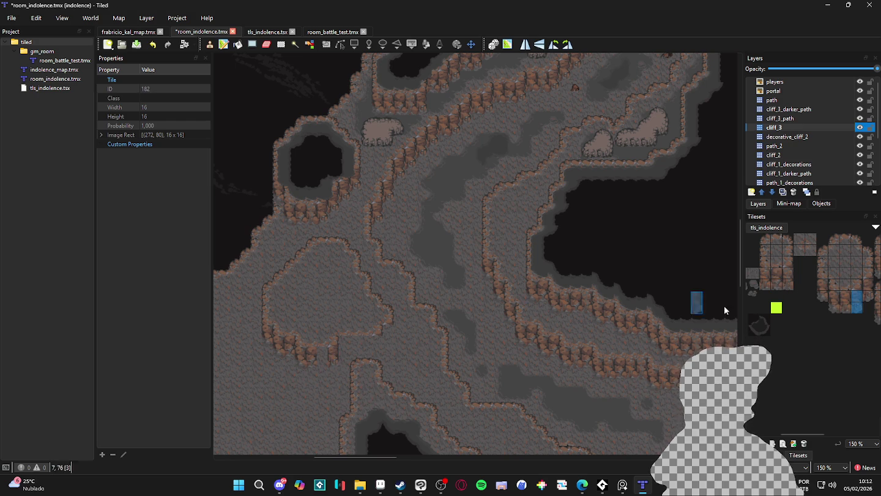
Paint vertical cliff edge tiles and a three-by-two cliff block along the patch border.
left_click_drag(788, 277, 784, 284)
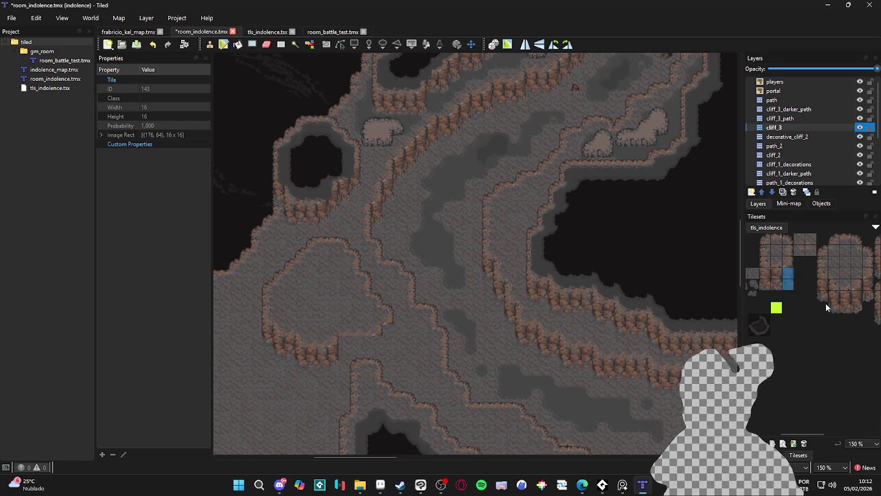
mouse_move(857, 297)
left_mouse_down()
mouse_move(857, 317)
mouse_move(854, 296)
left_mouse_up()
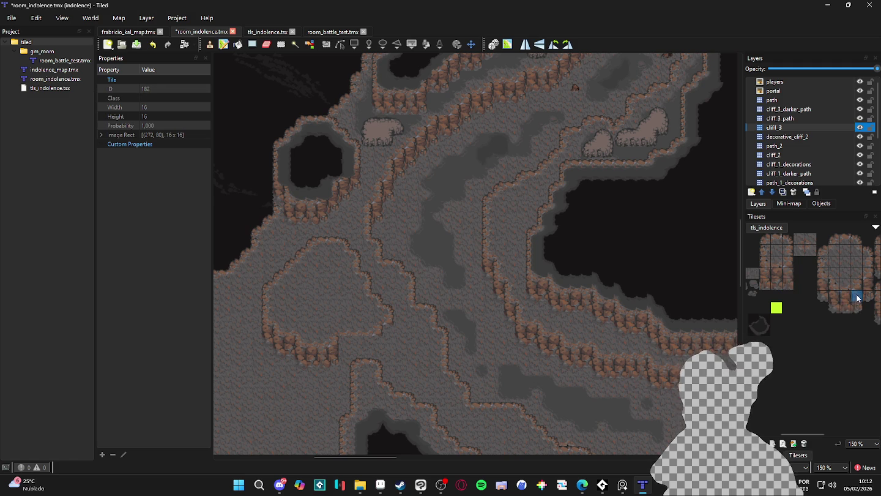
left_click_drag(360, 370, 378, 352)
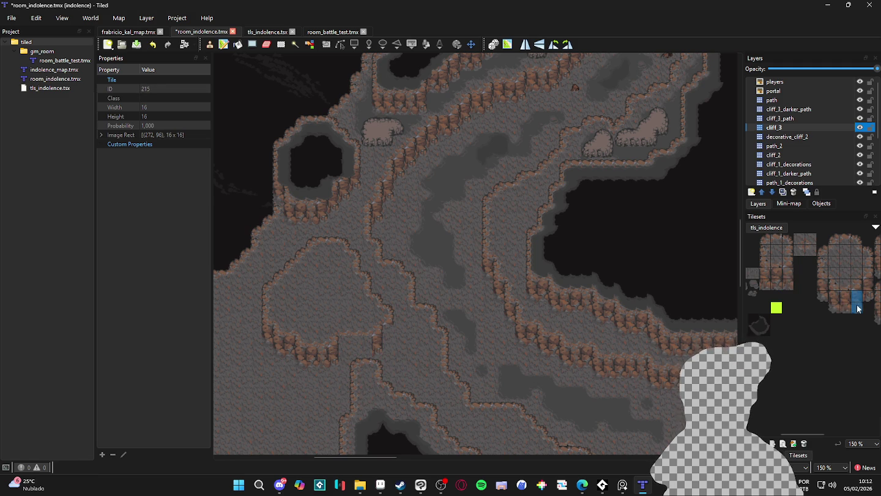
left_click_drag(789, 270, 763, 288)
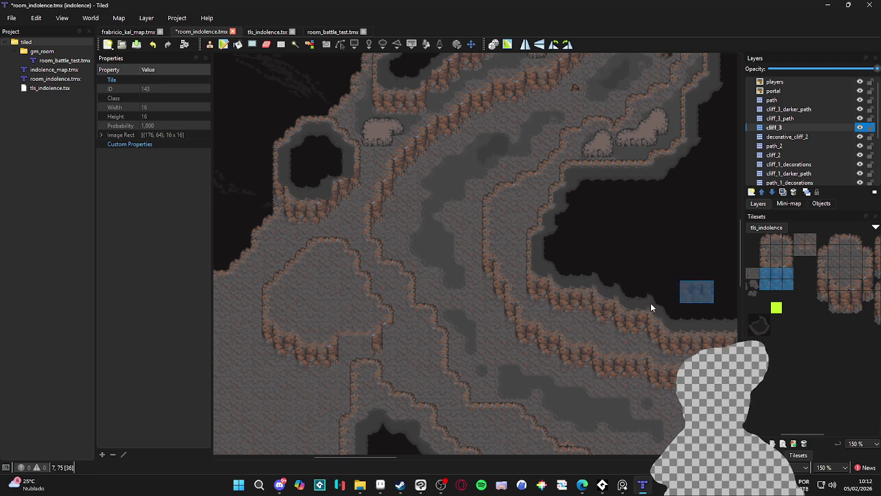
left_click(351, 352)
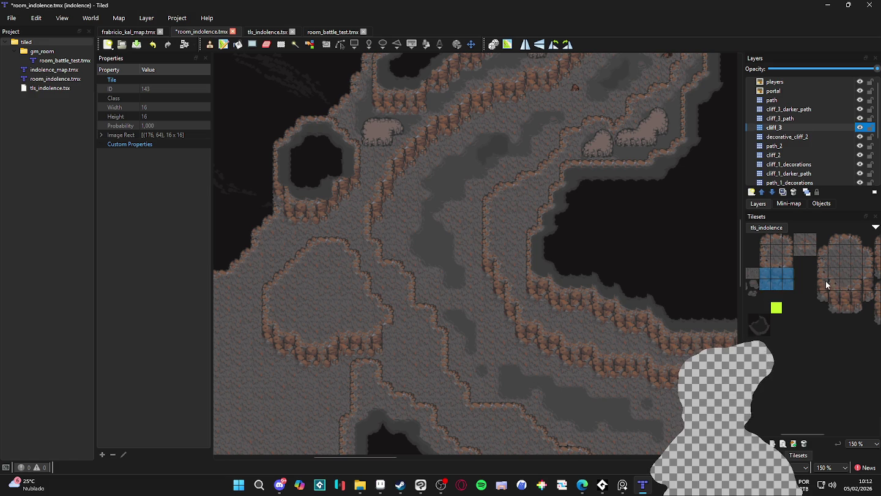
left_click_drag(856, 296, 856, 306)
scroll(466, 393, "down", 1)
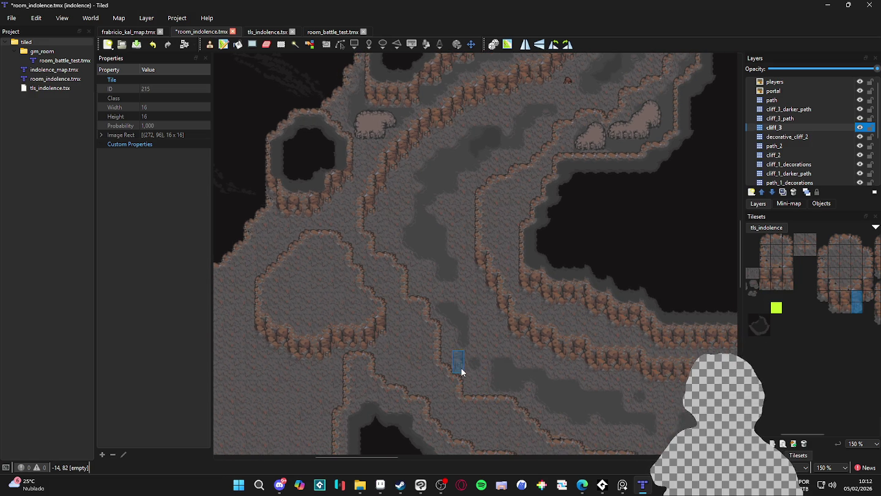
scroll(460, 372, "left", 1)
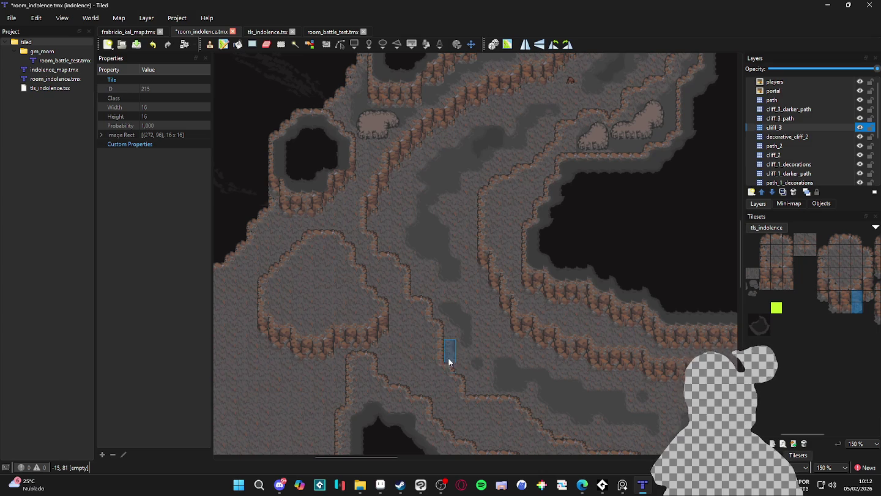
left_click(837, 119)
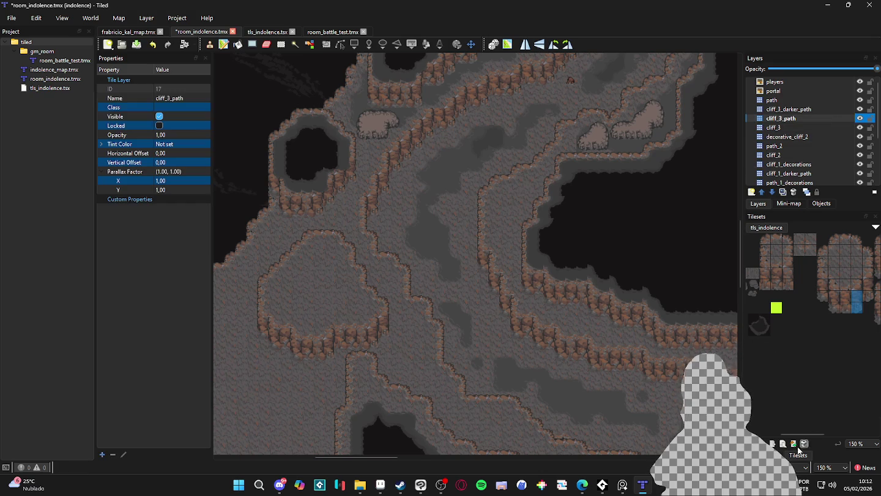
Paint darker_path terrain inside the left cliff loop, covering its light left area too.
left_click(773, 455)
left_click(782, 375)
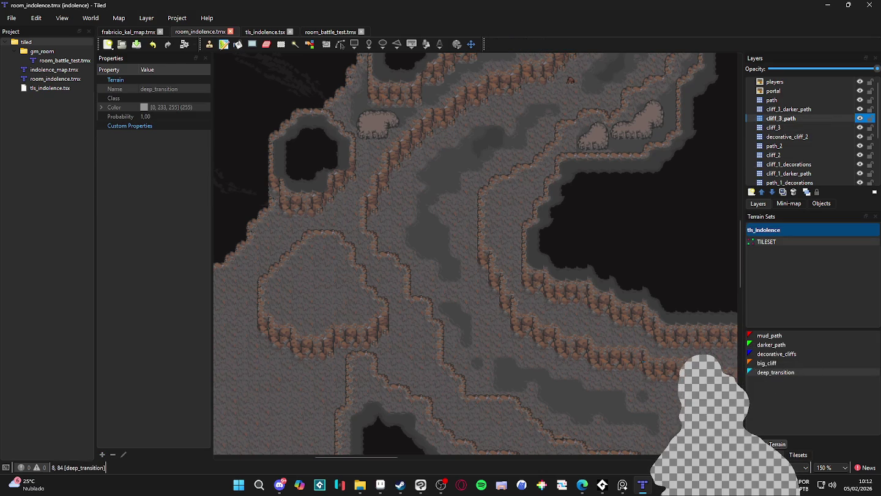
left_click(779, 356)
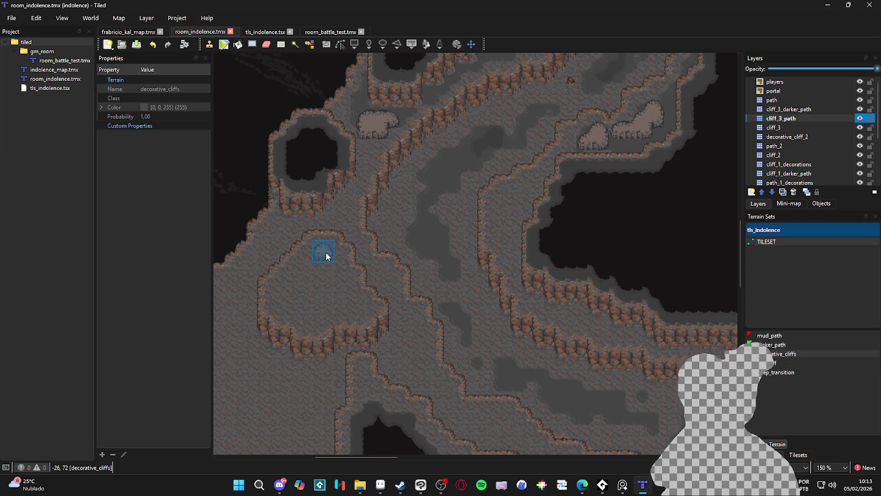
left_click(788, 346)
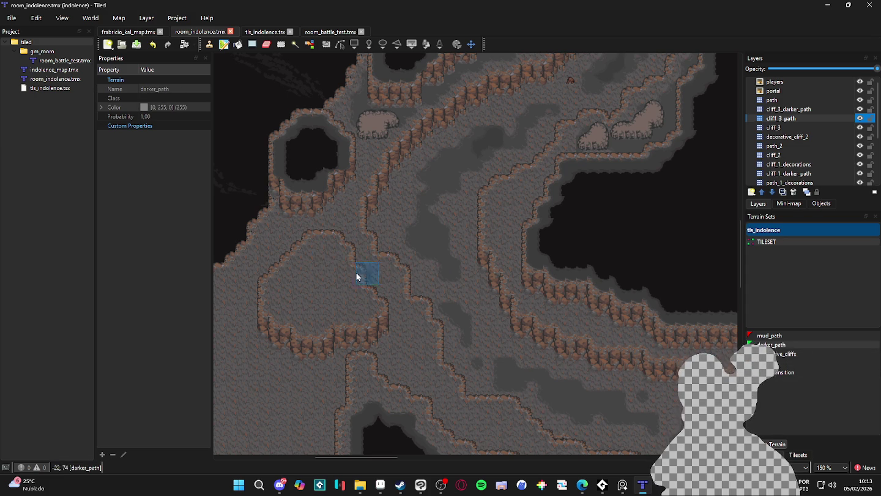
mouse_move(327, 253)
left_mouse_down()
mouse_move(315, 250)
mouse_move(282, 289)
mouse_move(282, 305)
mouse_move(319, 319)
mouse_move(360, 309)
mouse_move(342, 295)
mouse_move(345, 277)
mouse_move(334, 279)
mouse_move(333, 250)
mouse_move(331, 282)
mouse_move(314, 297)
left_mouse_up()
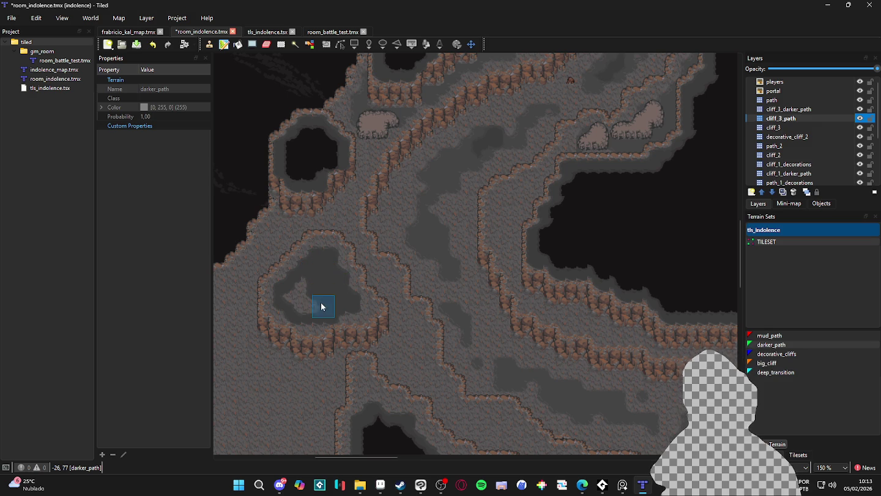
mouse_move(311, 295)
left_mouse_down()
mouse_move(306, 287)
mouse_move(295, 297)
mouse_move(313, 308)
left_mouse_up()
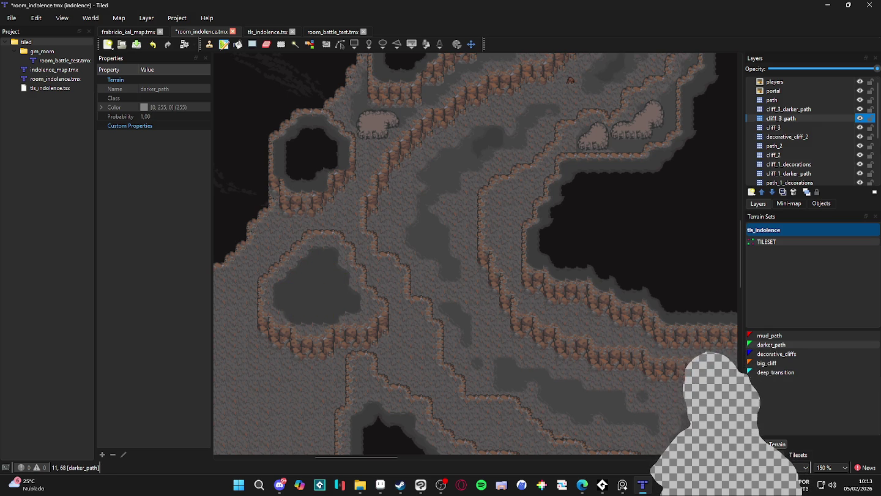
left_click(821, 108)
Paint deep_transition terrain inside the pit and along its lower right edge.
left_click(775, 373)
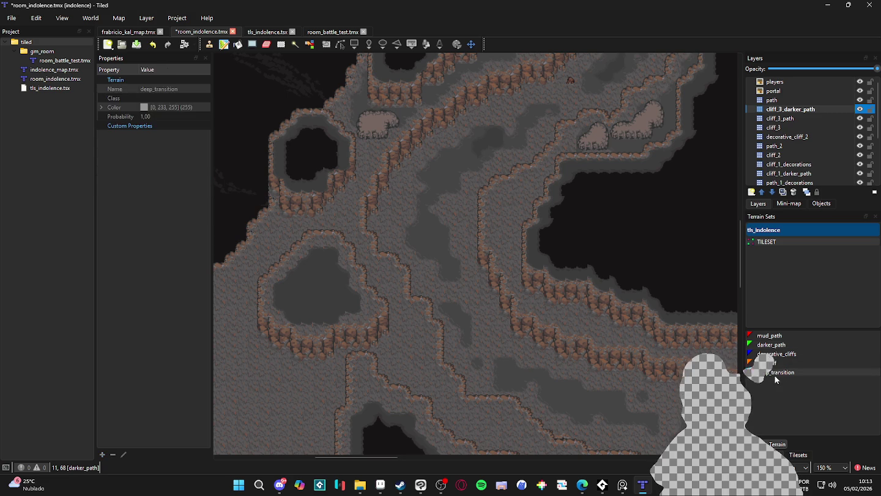
mouse_move(316, 264)
left_mouse_down()
mouse_move(291, 304)
mouse_move(337, 302)
mouse_move(301, 291)
mouse_move(311, 264)
mouse_move(295, 273)
mouse_move(364, 281)
mouse_move(324, 294)
mouse_move(346, 287)
mouse_move(346, 309)
left_mouse_up()
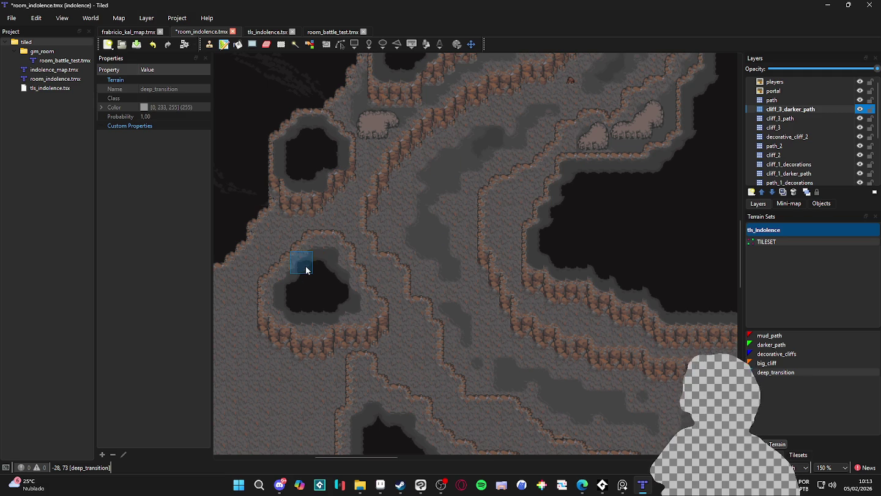
scroll(328, 291, "down", 1)
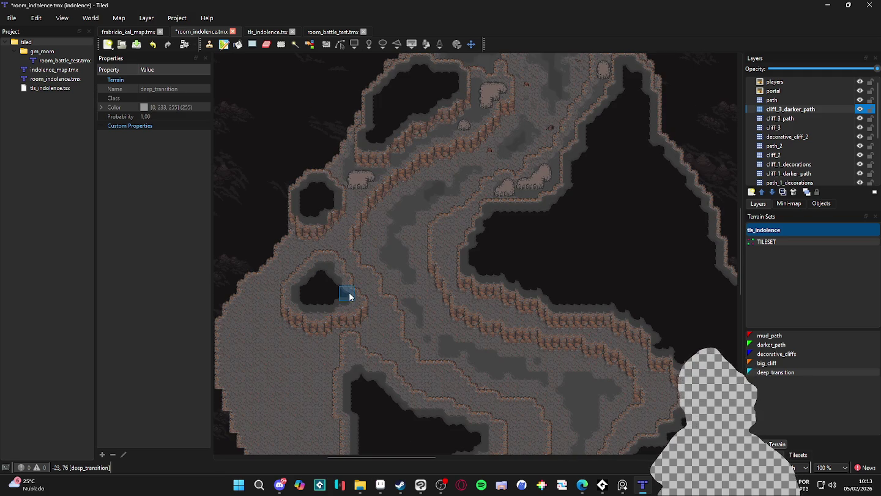
scroll(350, 296, "up", 1)
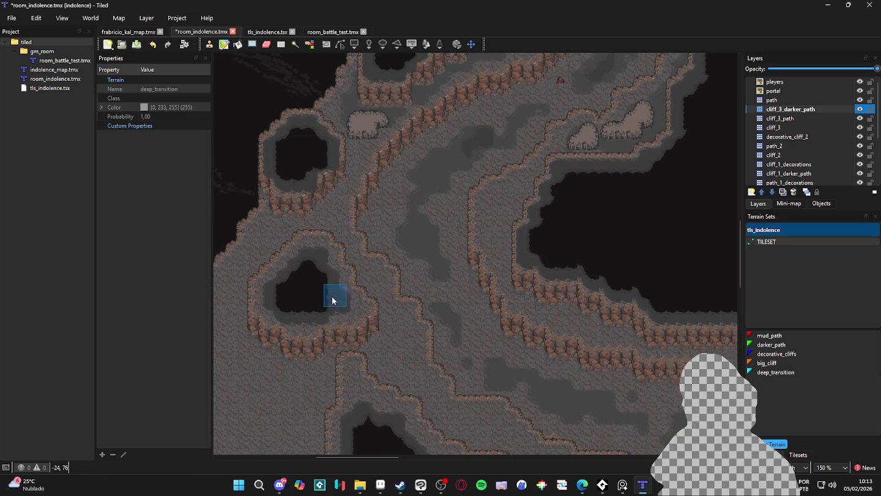
left_click(331, 300)
scroll(366, 268, "down", 3)
scroll(396, 292, "up", 3)
scroll(394, 306, "down", 2)
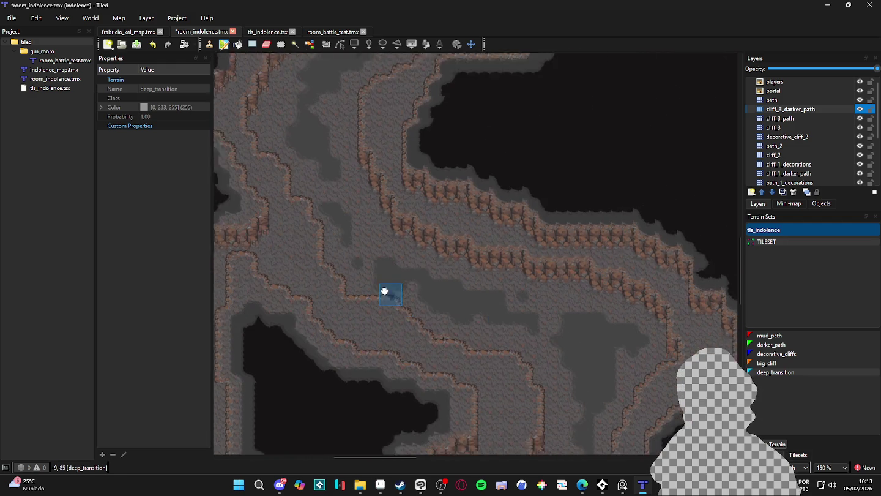
scroll(392, 291, "up", 1)
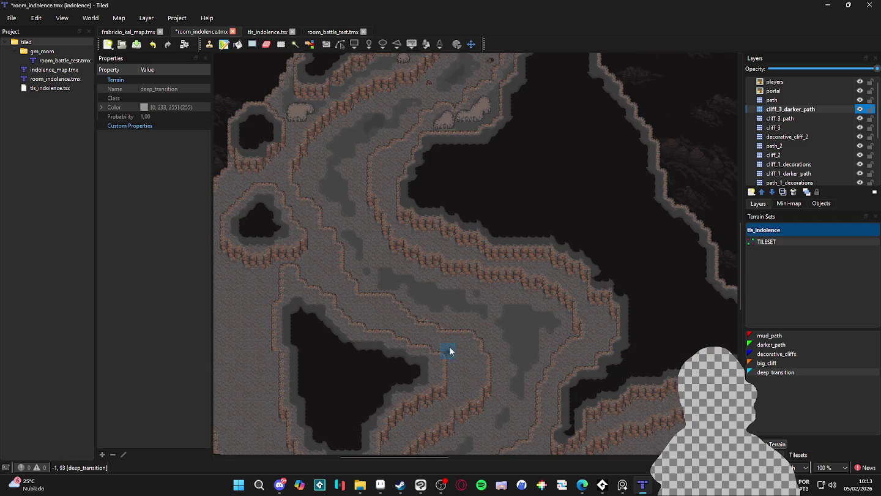
scroll(440, 353, "up", 1)
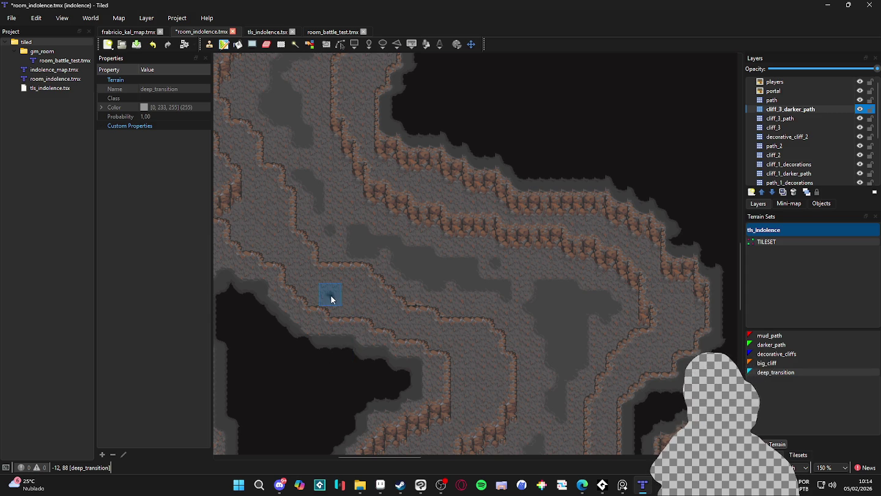
scroll(331, 300, "down", 2)
scroll(334, 311, "up", 1)
Save room_indolence.tmx, briefly switch to another application, and return to Tiled.
key("ctrl+s")
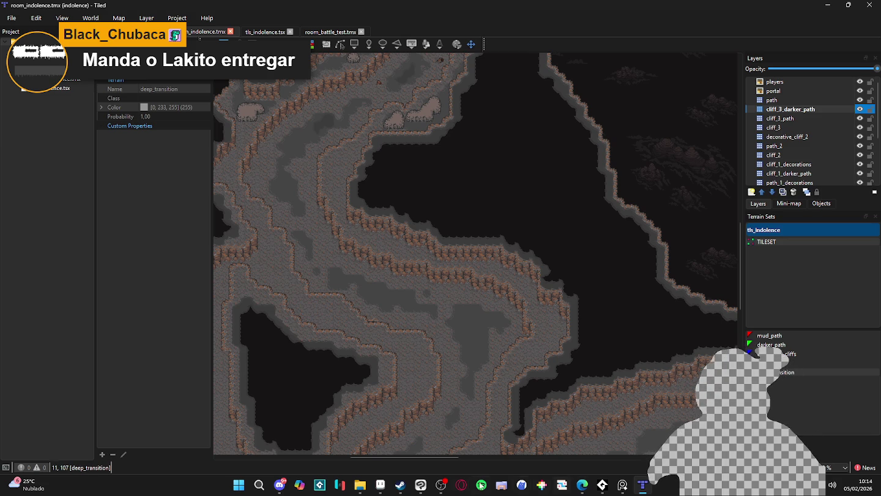
left_click(442, 485)
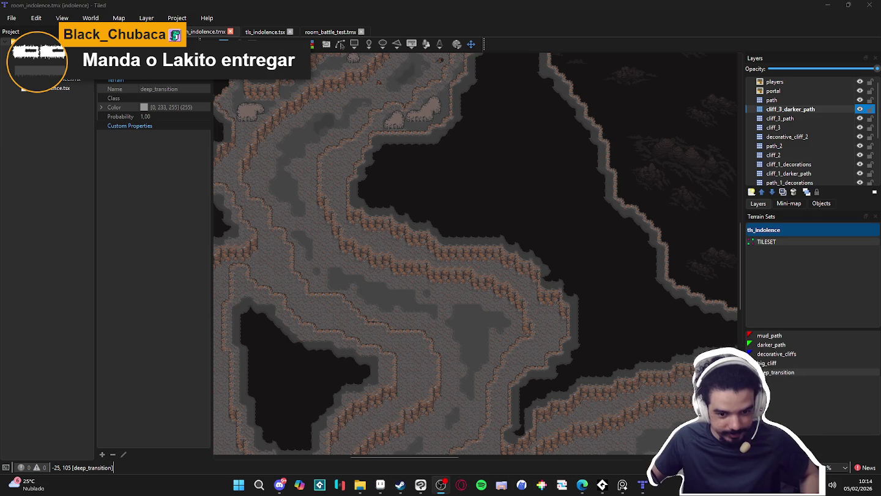
key("alt+Tab")
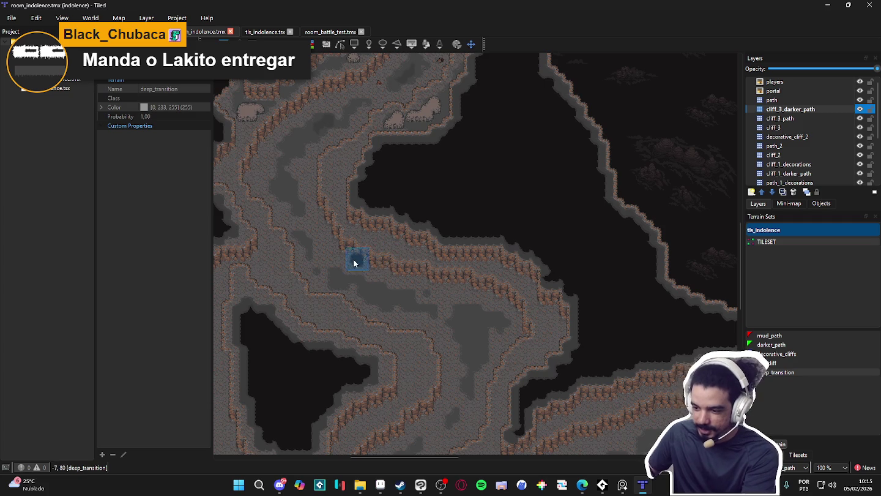
Scroll around the middle of the cave map to survey the cliff ledges and transition ground.
scroll(356, 258, "up", 2)
scroll(397, 302, "up", 5)
scroll(397, 302, "left", 4)
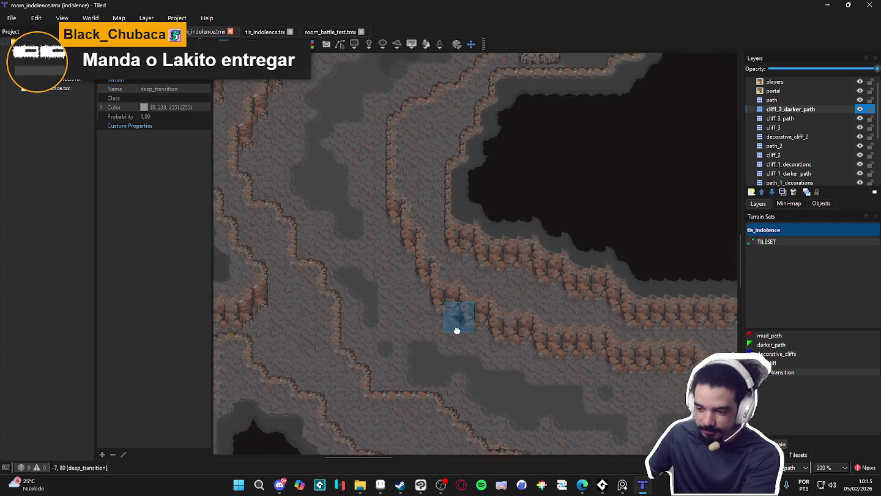
scroll(500, 210, "up", 10)
scroll(500, 211, "right", 6)
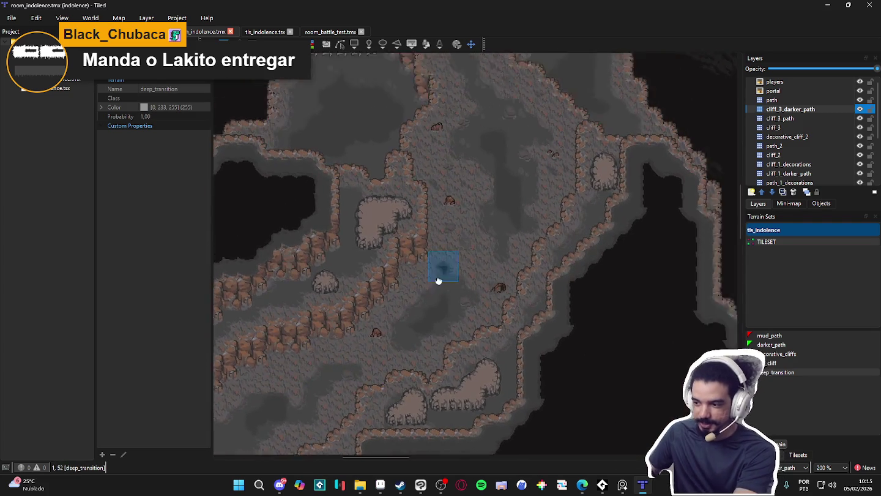
scroll(421, 333, "down", 5)
scroll(416, 271, "left", 3)
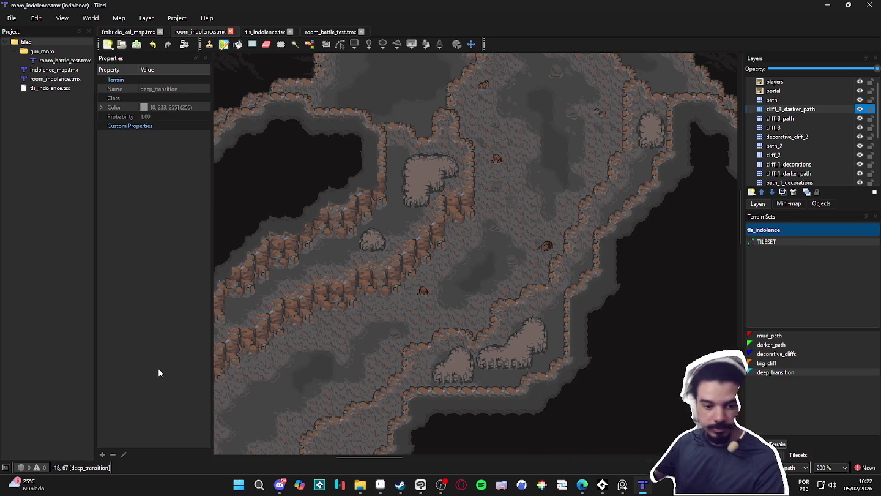
scroll(337, 272, "down", 1)
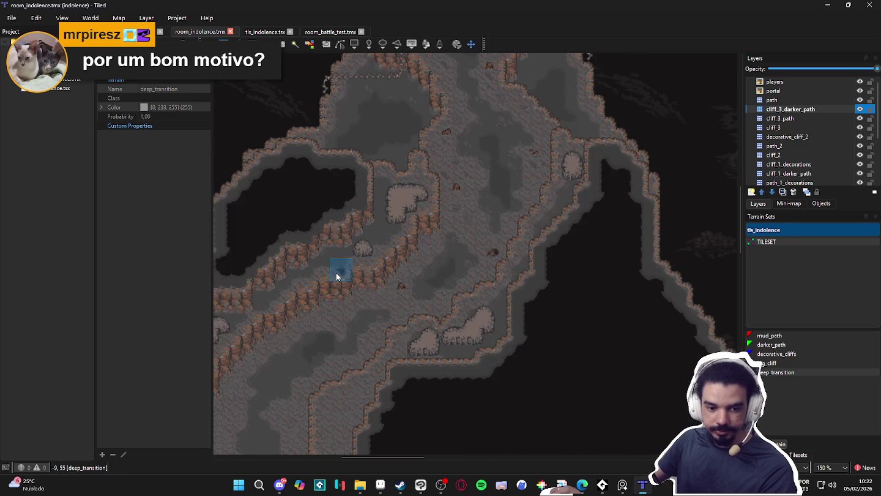
Pan to the cave's upper area and toggle cliff_3_darker_path visibility to compare.
scroll(360, 282, "down", 1)
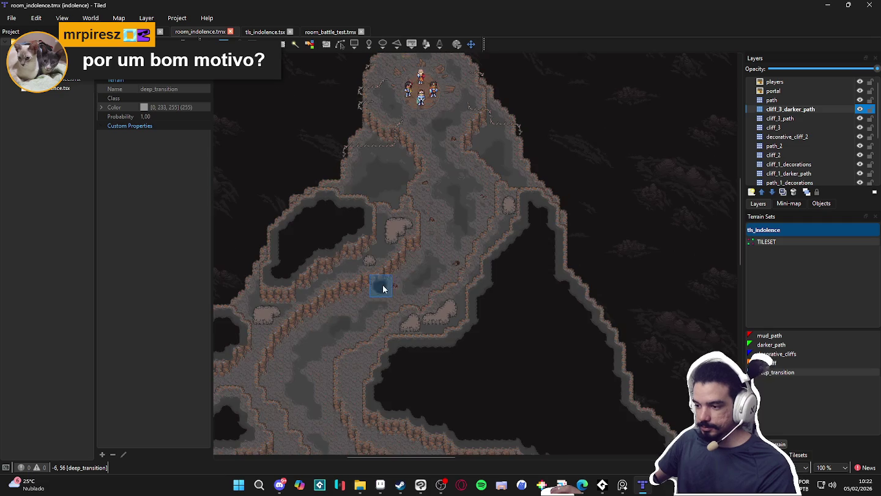
left_click_drag(395, 313, 431, 232)
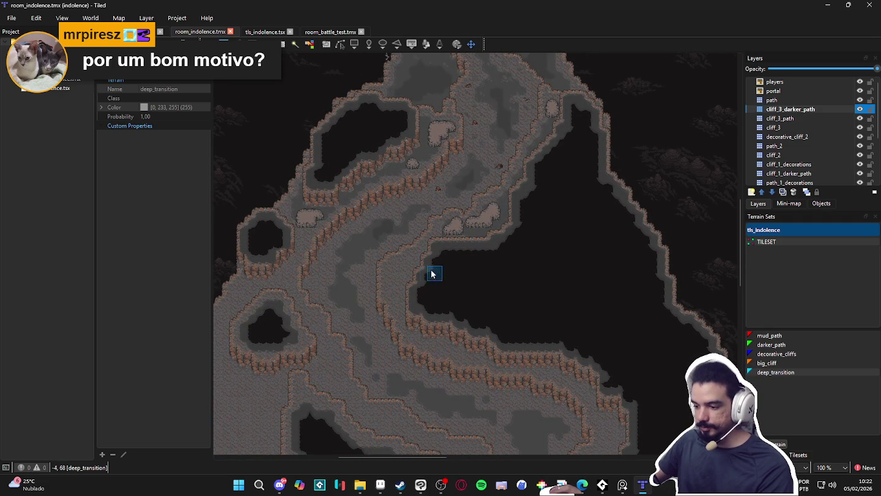
scroll(406, 284, "up", 1)
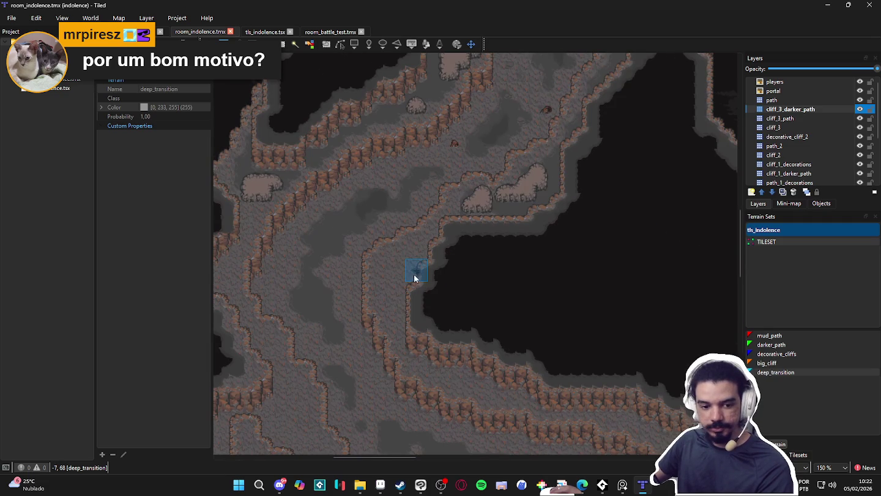
scroll(407, 258, "down", 1)
mouse_move(432, 250)
left_mouse_down()
mouse_move(410, 322)
mouse_move(405, 266)
mouse_move(449, 238)
mouse_move(451, 222)
left_mouse_up()
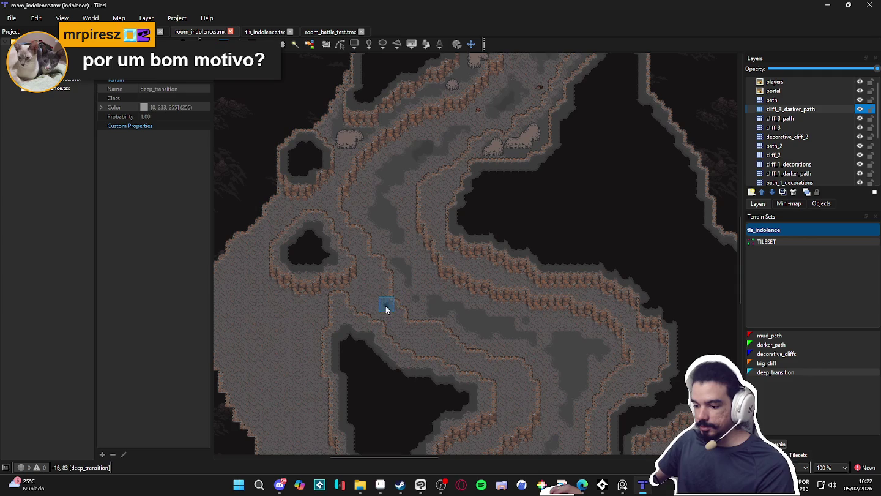
left_click_drag(407, 309, 384, 354)
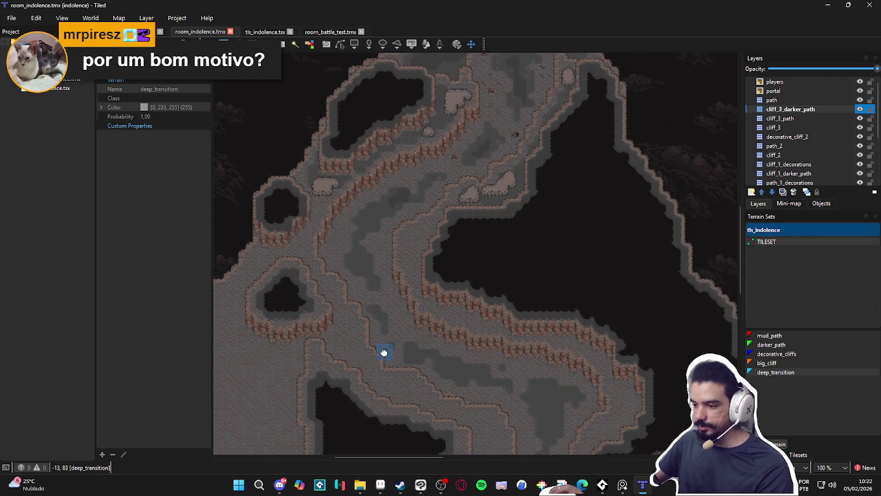
left_click(860, 110)
left_click(860, 111)
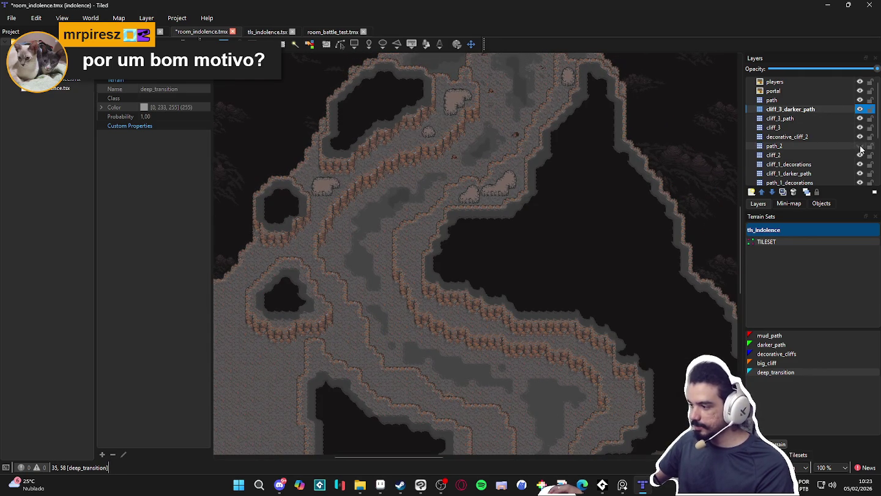
Flick cliff_2 visibility repeatedly, leave it hidden, and select the path_2 layer.
left_click(861, 156)
left_click(860, 155)
left_click(860, 156)
left_click(861, 156)
left_click(860, 155)
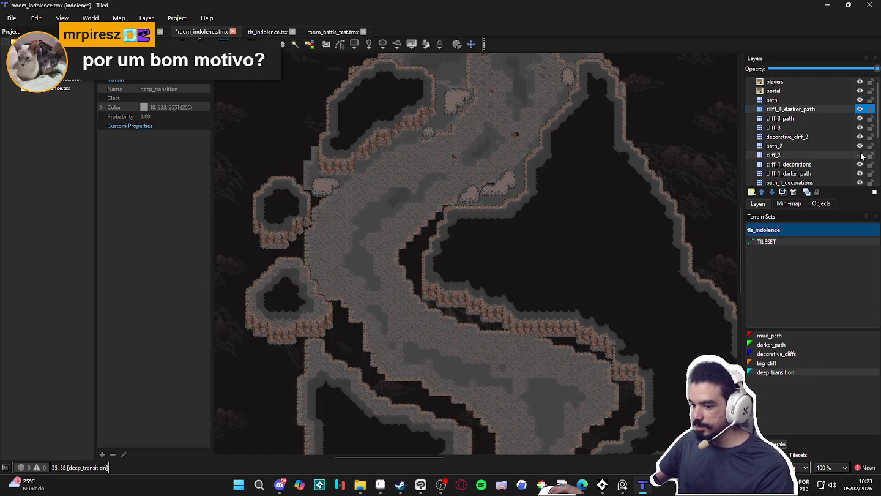
left_click(860, 156)
left_click(861, 156)
left_click(861, 156)
left_click(860, 155)
left_click(860, 156)
left_click(860, 156)
left_click(860, 156)
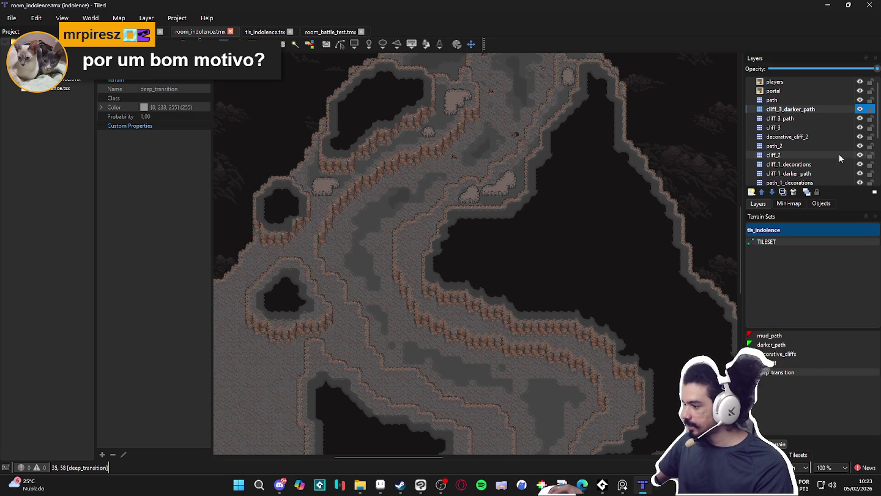
left_click(835, 147)
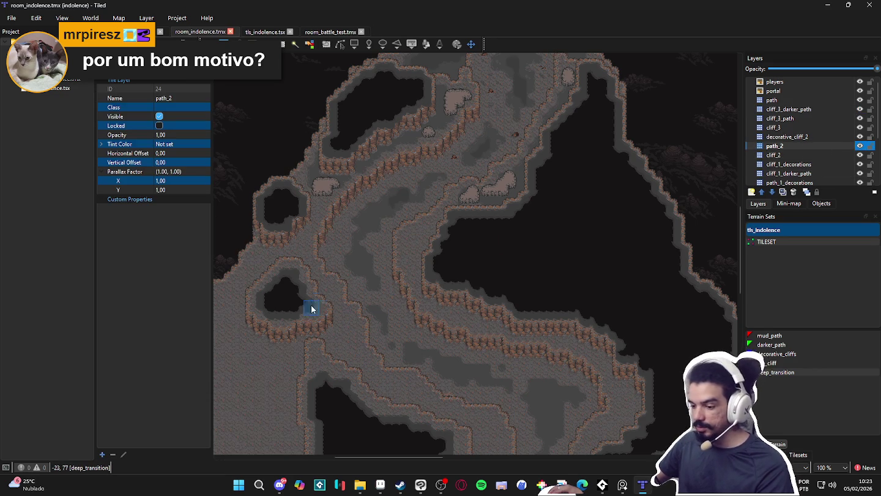
Paint mud_path terrain in a first patch, a diagonal stretch, and along the cliff ring's base.
scroll(330, 344, "up", 2)
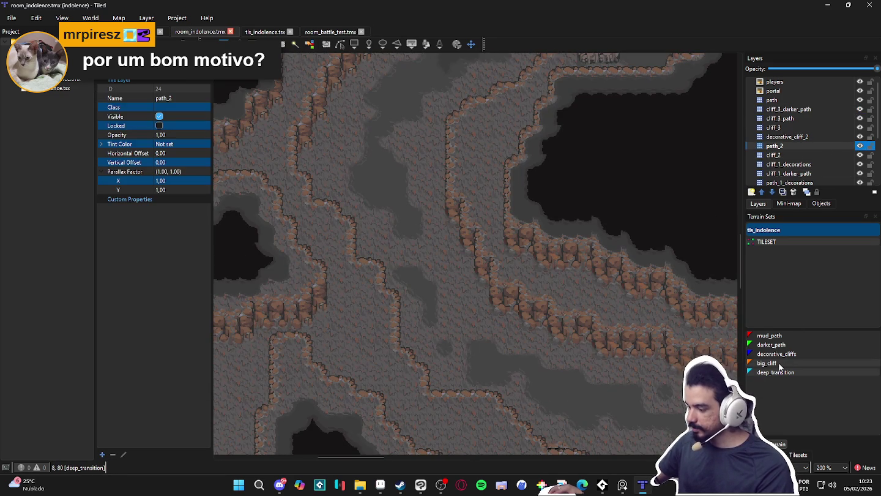
left_click(792, 334)
left_click(313, 286)
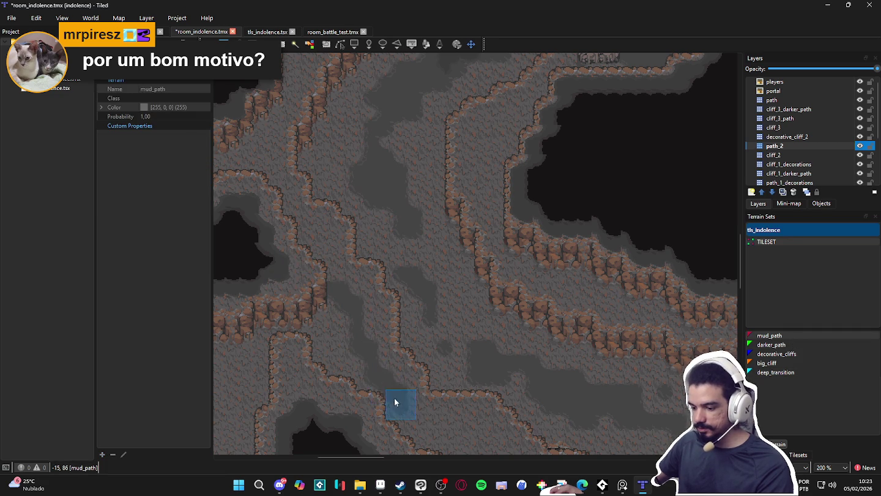
left_click_drag(361, 379, 320, 314)
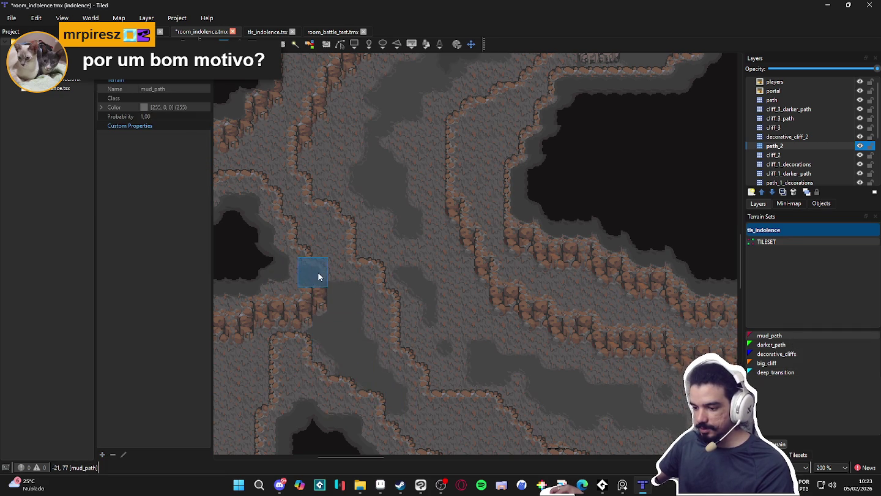
mouse_move(270, 214)
left_mouse_down()
mouse_move(345, 295)
mouse_move(328, 193)
mouse_move(336, 256)
mouse_move(334, 178)
mouse_move(339, 200)
left_mouse_up()
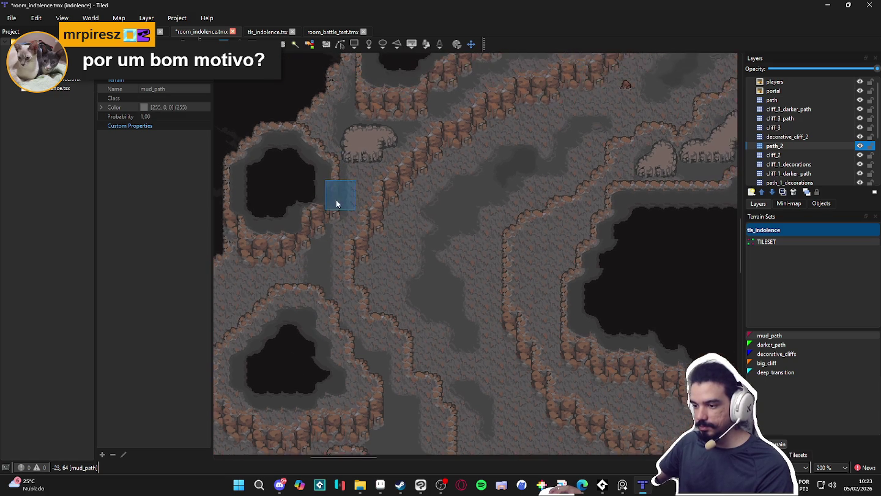
left_click_drag(322, 245, 358, 195)
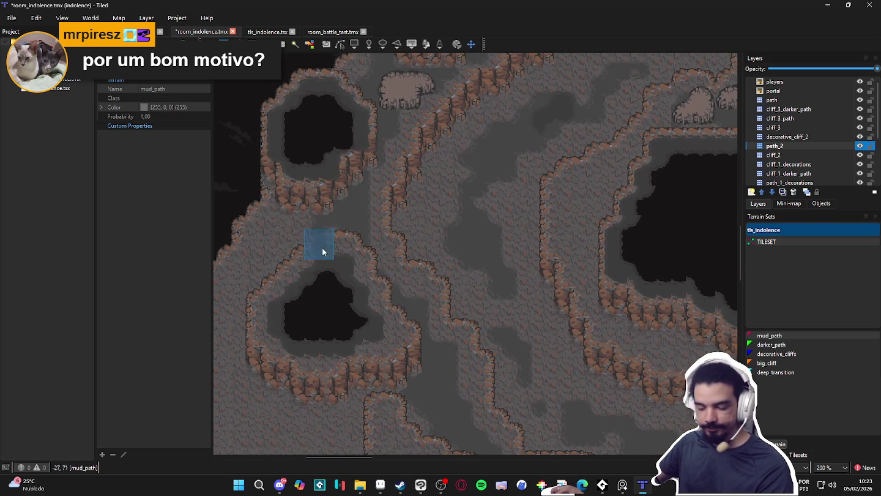
scroll(276, 260, "down", 3)
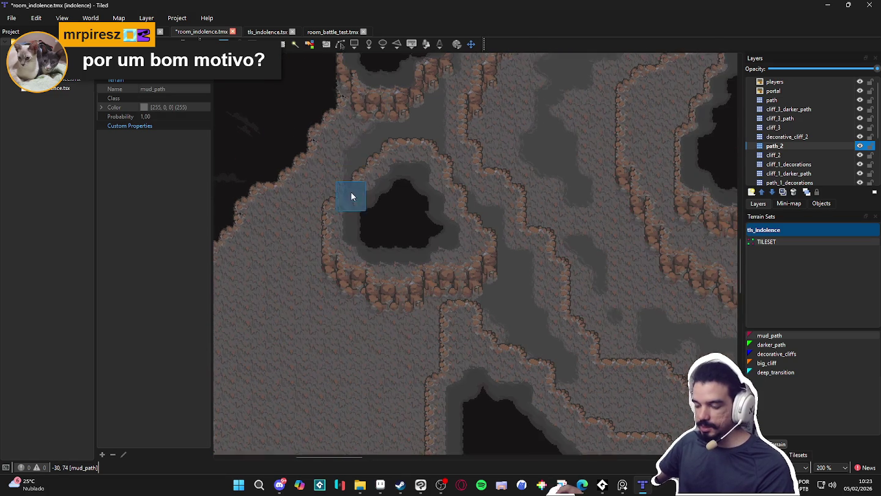
mouse_move(311, 232)
left_mouse_down()
mouse_move(333, 316)
mouse_move(369, 302)
mouse_move(415, 337)
mouse_move(444, 279)
mouse_move(478, 328)
mouse_move(325, 349)
mouse_move(409, 409)
mouse_move(482, 377)
mouse_move(316, 309)
left_mouse_up()
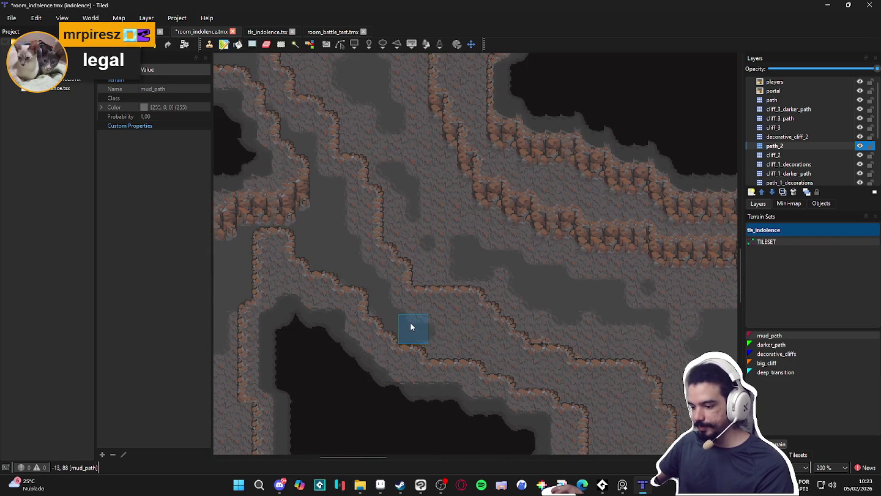
left_click_drag(459, 323, 513, 367)
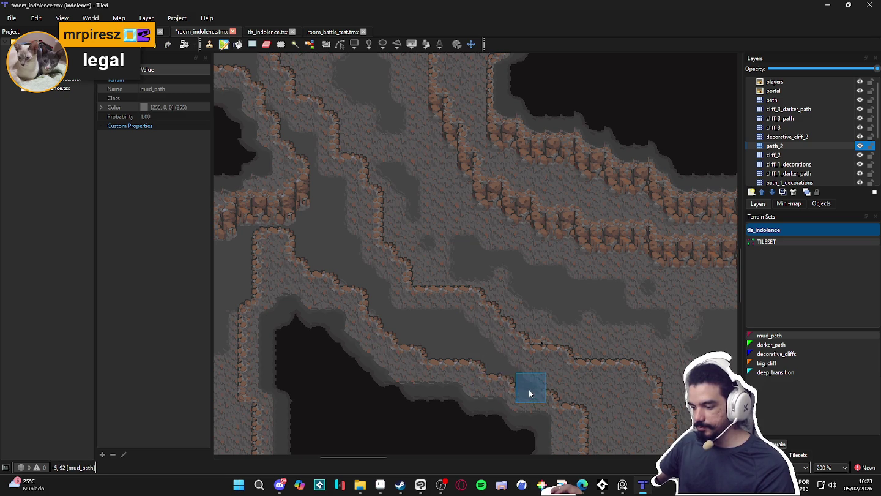
Extend and widen the mud_path beside the cliff edge and over the rocky ground.
left_click_drag(535, 395, 415, 323)
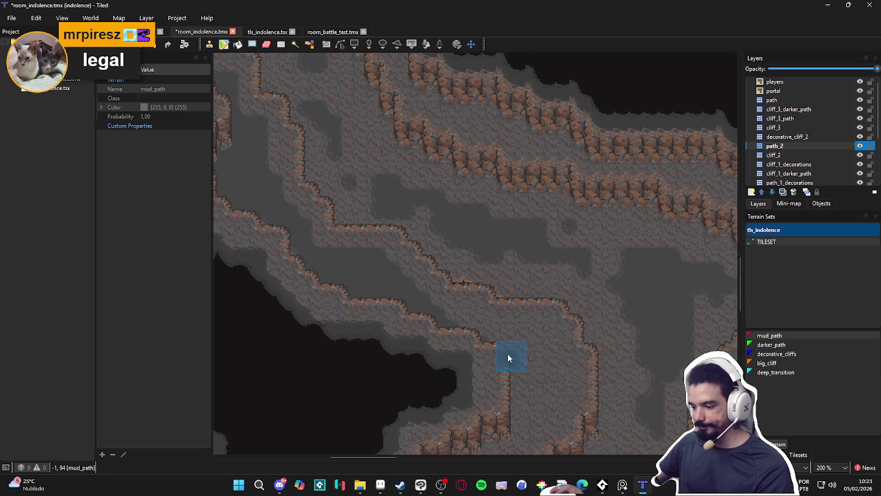
mouse_move(486, 355)
left_mouse_down()
mouse_move(445, 306)
mouse_move(492, 285)
mouse_move(521, 327)
left_mouse_up()
left_click(484, 296)
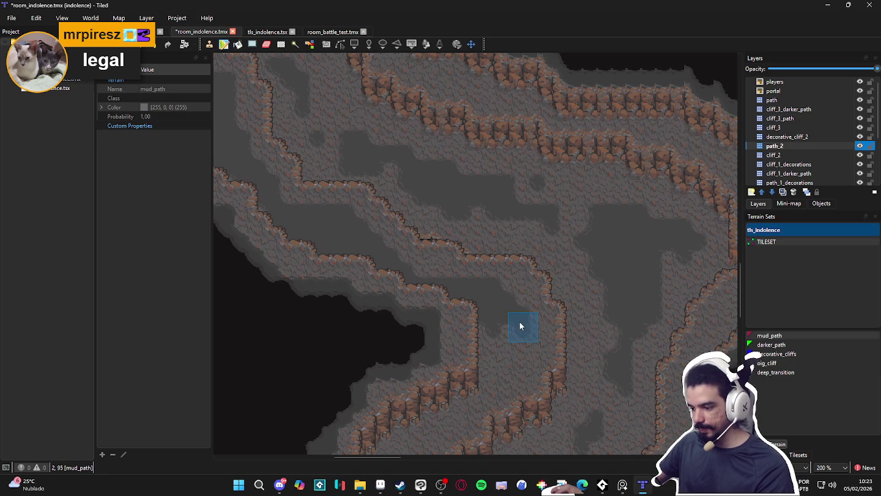
mouse_move(494, 359)
left_mouse_down()
mouse_move(525, 298)
mouse_move(485, 345)
left_mouse_up()
left_click_drag(496, 328, 516, 319)
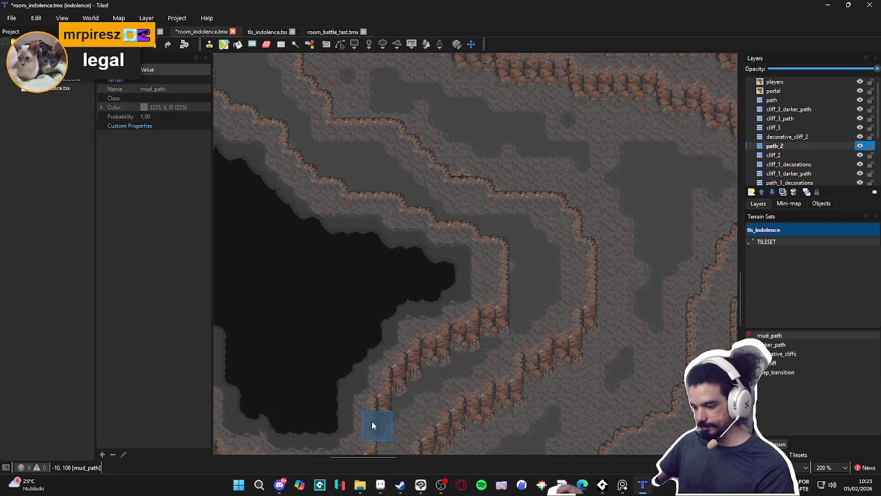
left_click_drag(410, 394, 564, 279)
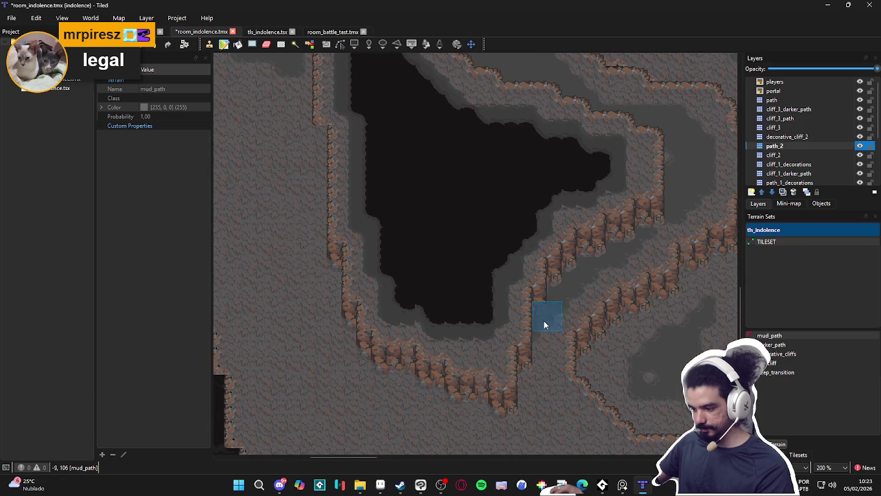
left_click_drag(544, 384, 406, 228)
mouse_move(384, 196)
left_mouse_down()
mouse_move(388, 251)
mouse_move(386, 238)
mouse_move(408, 262)
left_mouse_up()
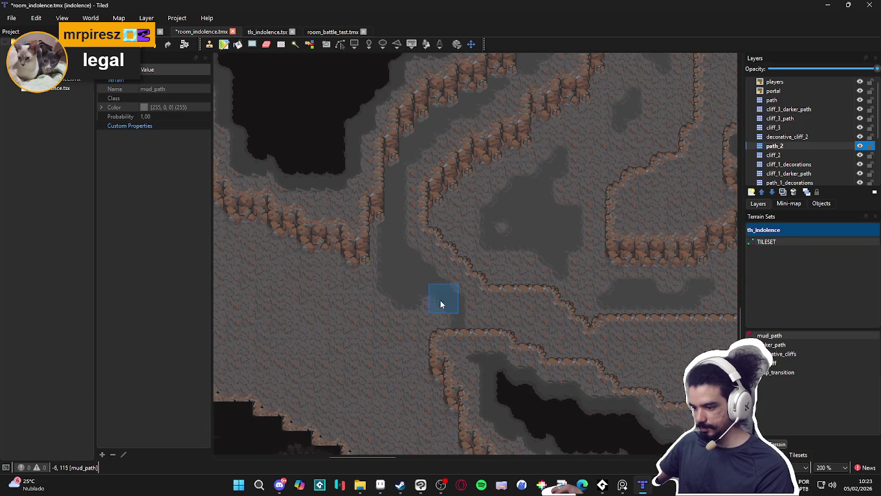
mouse_move(557, 346)
left_mouse_down()
mouse_move(470, 361)
mouse_move(361, 305)
mouse_move(421, 351)
mouse_move(252, 239)
mouse_move(292, 276)
left_mouse_up()
Paint more mud path strips across the floor, undoing one bad stroke, extending rightward.
mouse_move(496, 410)
left_mouse_down()
mouse_move(536, 380)
mouse_move(237, 271)
mouse_move(326, 328)
left_mouse_up()
scroll(324, 303, "down", 1)
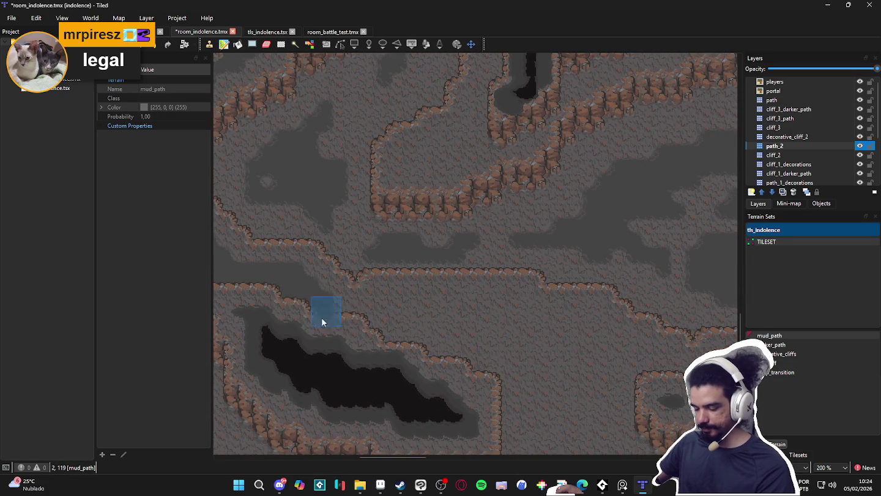
mouse_move(379, 305)
left_mouse_down()
mouse_move(503, 299)
mouse_move(392, 297)
left_mouse_up()
key("ctrl+z")
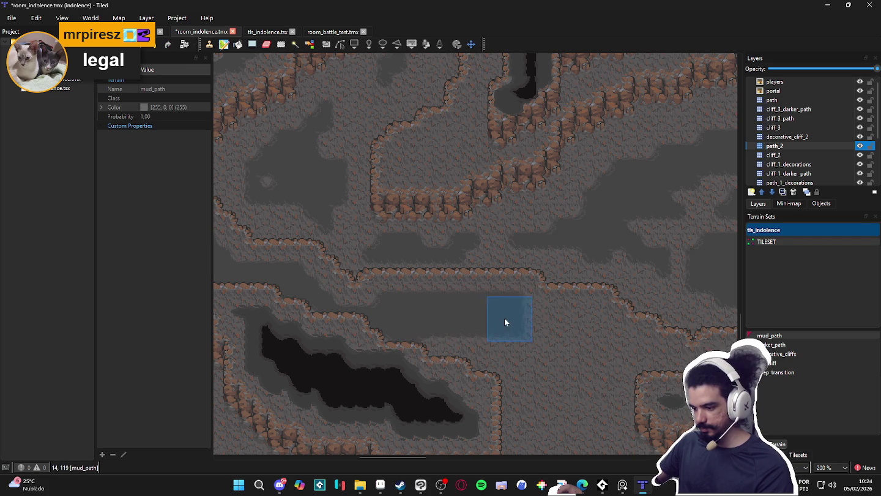
left_click_drag(503, 318, 389, 365)
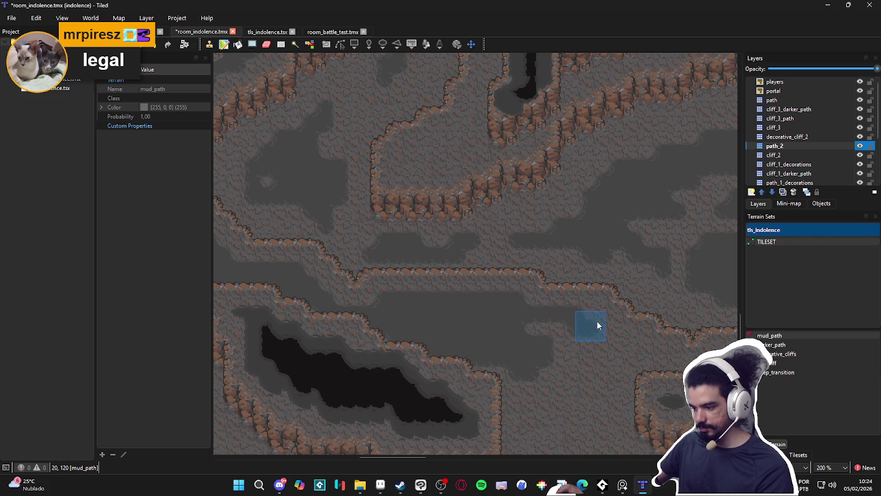
left_click_drag(597, 313, 520, 336)
scroll(511, 334, "right", 3)
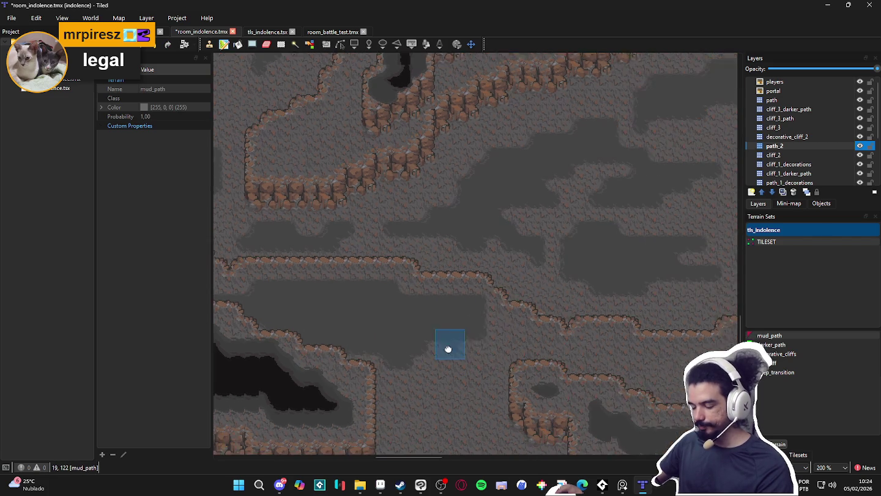
Paint long mud path strips along the cave floor and under the cliff ledge.
left_click_drag(492, 334, 529, 356)
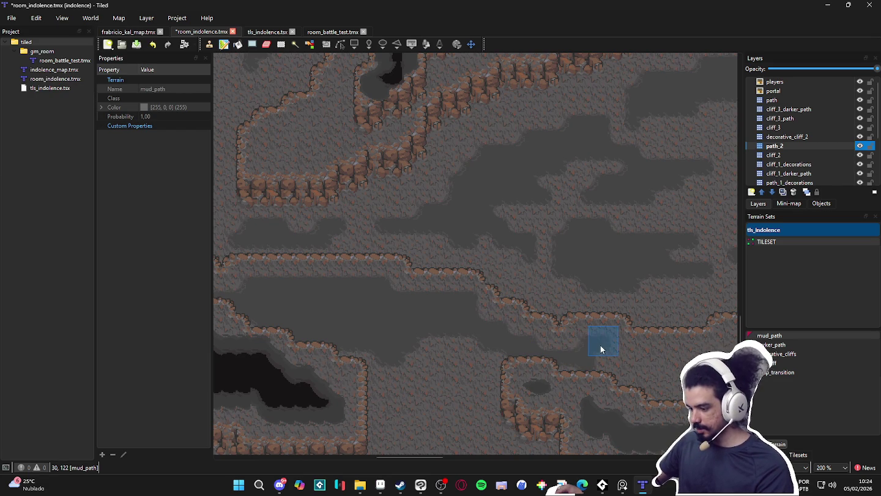
mouse_move(602, 374)
left_mouse_down()
mouse_move(504, 374)
mouse_move(452, 344)
mouse_move(352, 380)
mouse_move(512, 383)
mouse_move(433, 364)
left_mouse_up()
scroll(433, 365, "down", 3)
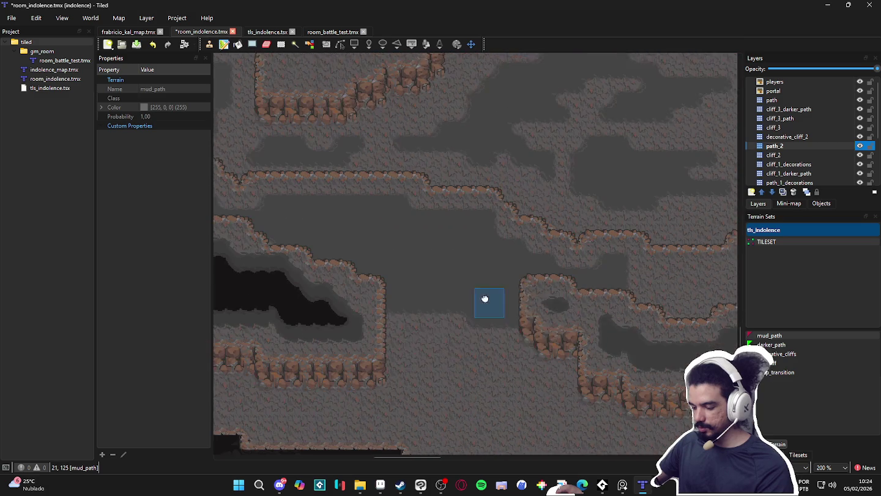
left_click_drag(402, 326, 372, 354)
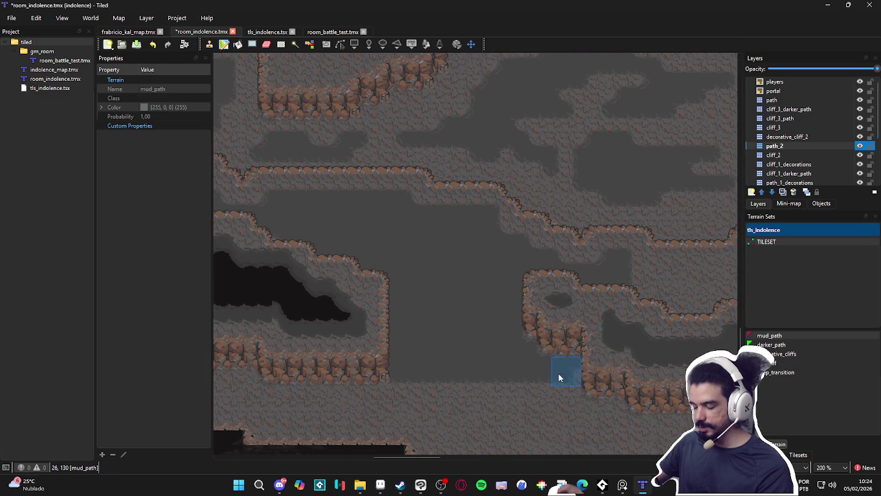
scroll(551, 349, "right", 4)
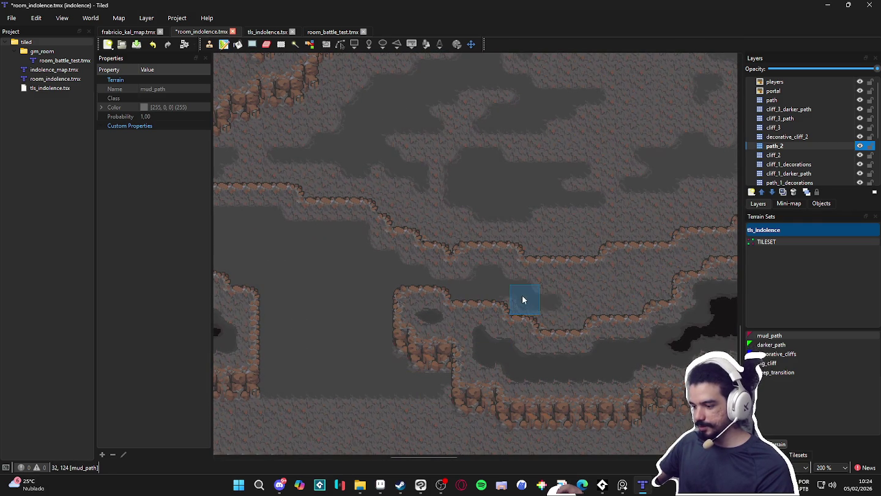
scroll(501, 341, "right", 3)
scroll(500, 341, "up", 1)
mouse_move(423, 334)
left_mouse_down()
mouse_move(609, 335)
mouse_move(404, 360)
mouse_move(422, 359)
left_mouse_up()
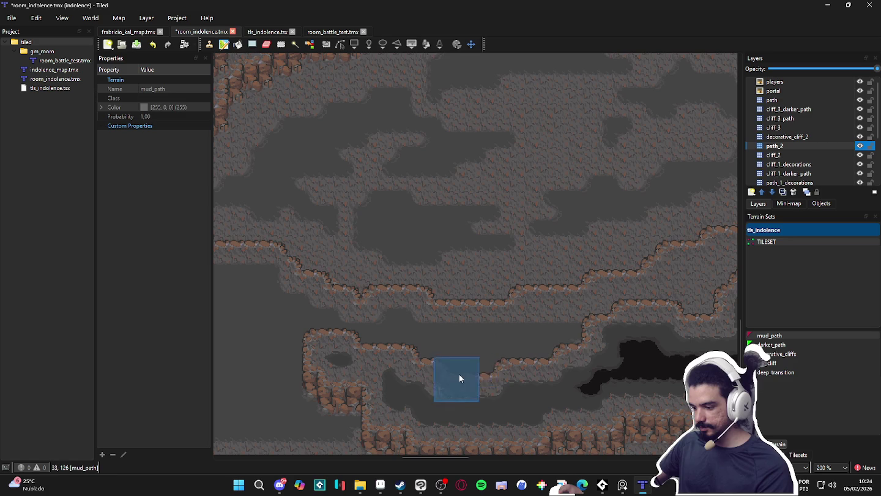
Extend mud path across the next floor section, then switch to Clip Studio Paint.
scroll(435, 414, "right", 4)
scroll(398, 404, "up", 1)
mouse_move(358, 362)
left_mouse_down()
mouse_move(472, 360)
mouse_move(424, 349)
mouse_move(516, 346)
mouse_move(481, 337)
mouse_move(504, 344)
left_mouse_up()
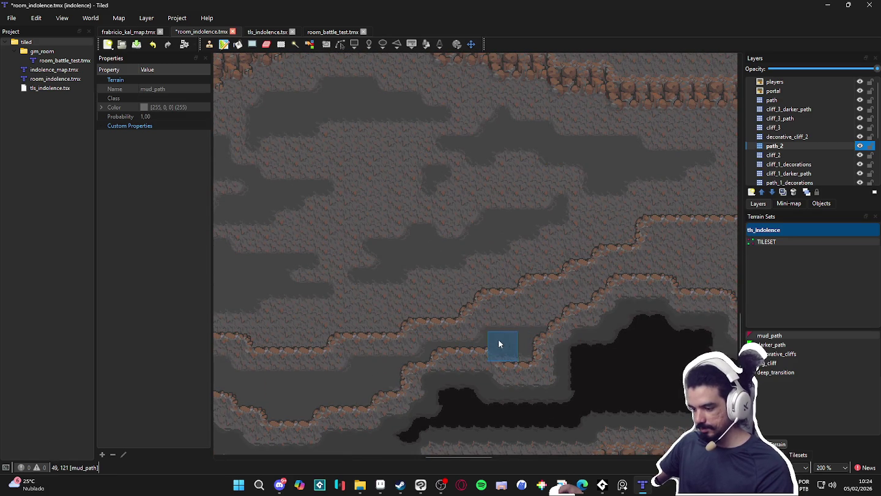
mouse_move(563, 322)
left_mouse_down()
mouse_move(505, 353)
mouse_move(477, 334)
left_mouse_up()
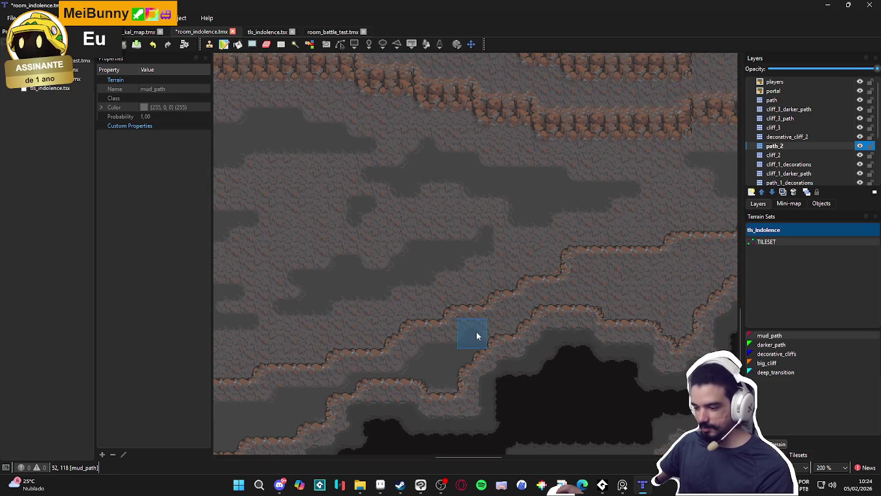
mouse_move(538, 306)
left_mouse_down()
mouse_move(590, 303)
mouse_move(537, 325)
mouse_move(547, 301)
mouse_move(510, 297)
mouse_move(565, 310)
mouse_move(574, 337)
mouse_move(613, 330)
mouse_move(606, 305)
left_mouse_up()
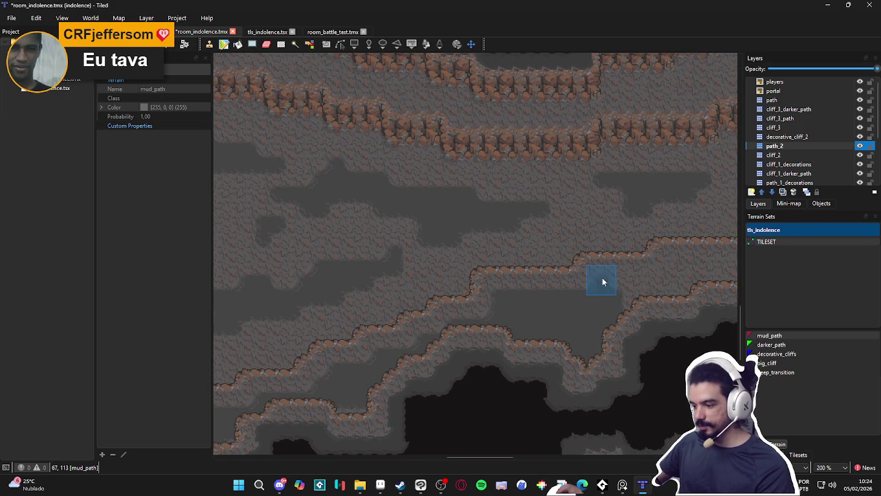
left_click(422, 485)
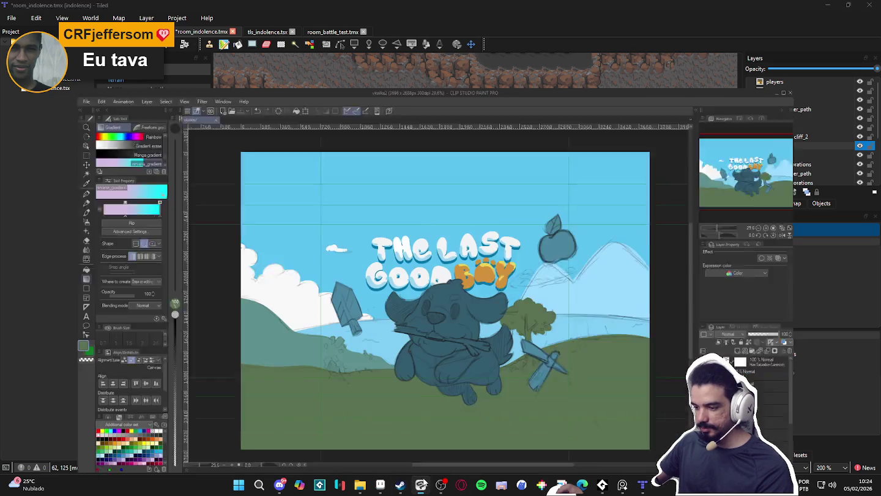
Zoom in and out on 'The Last Good Boy' canvas to view the sketched dog holding a stick.
scroll(490, 305, "up", 1)
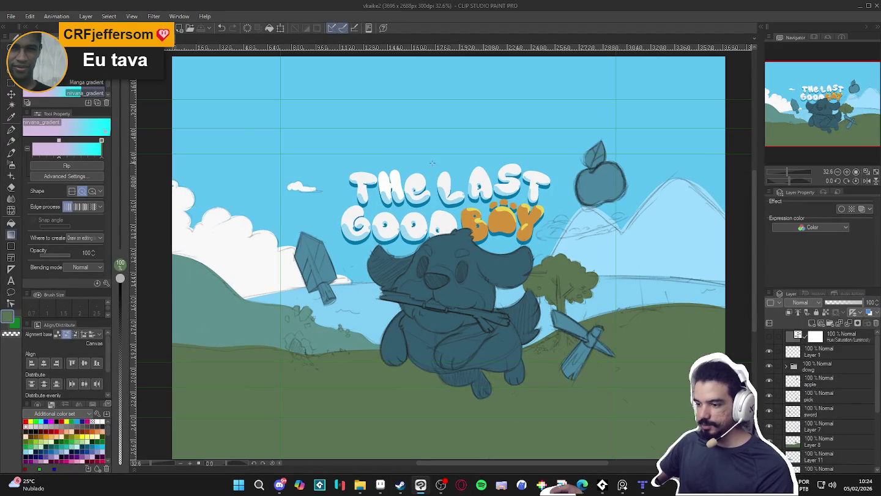
scroll(541, 361, "down", 1)
scroll(432, 210, "up", 2)
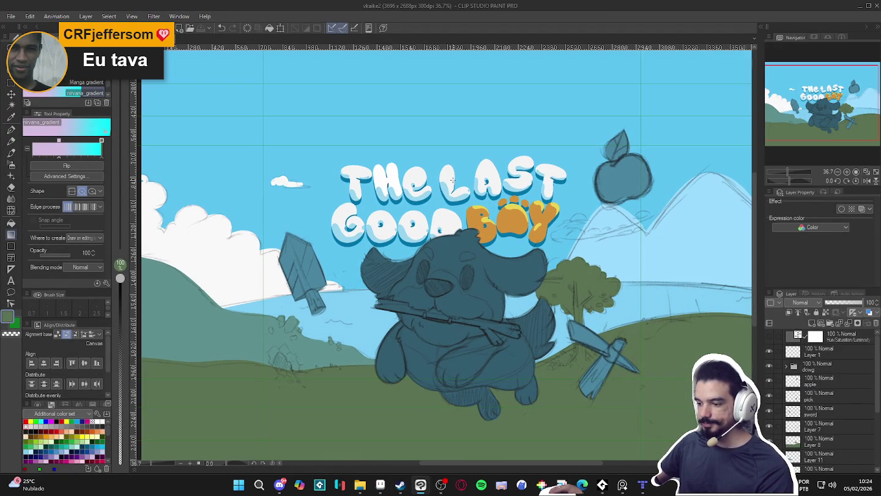
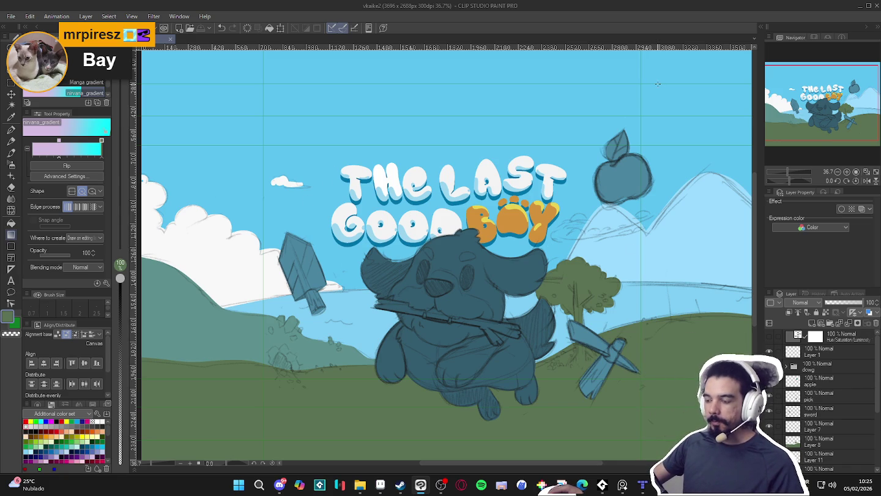
Search the Steam store for 'crab', view Another Crab's Treasure, then minimize Steam.
scroll(558, 248, "down", 1)
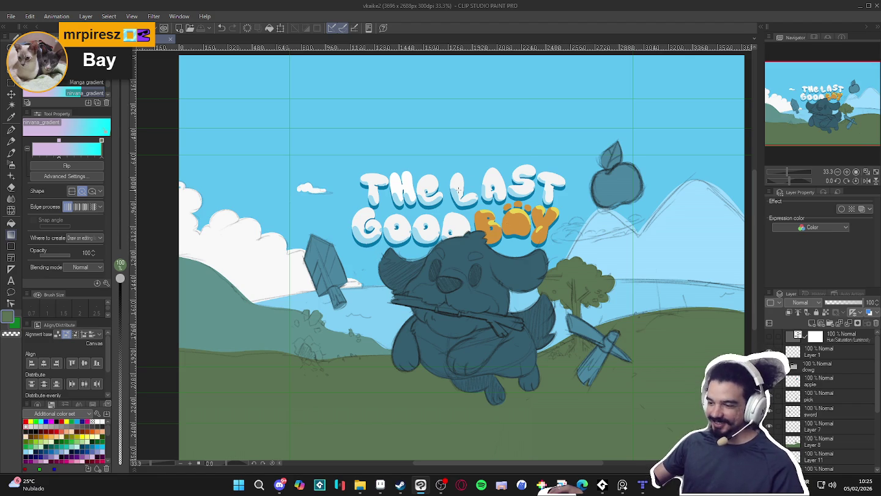
left_click(400, 485)
left_click(45, 21)
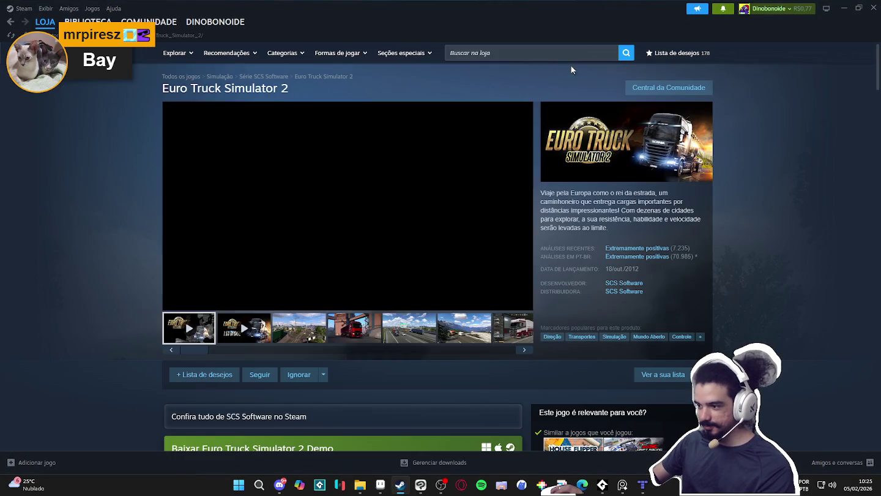
left_click(547, 53)
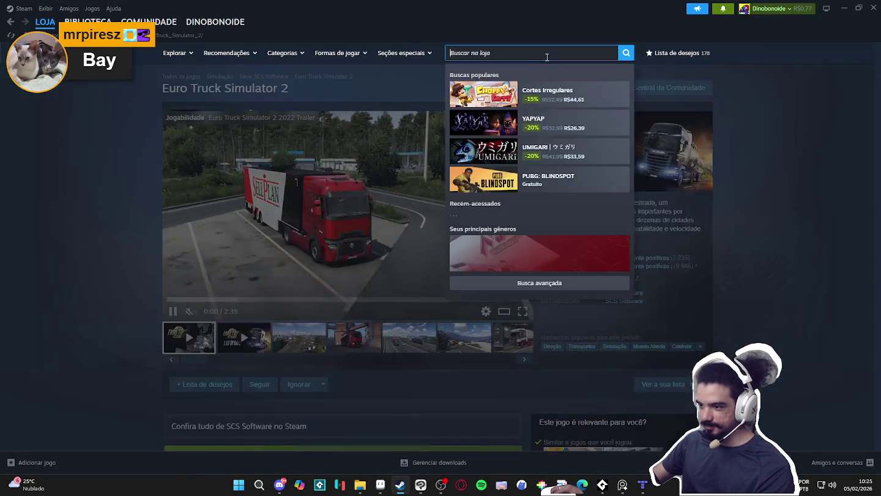
type("cra")
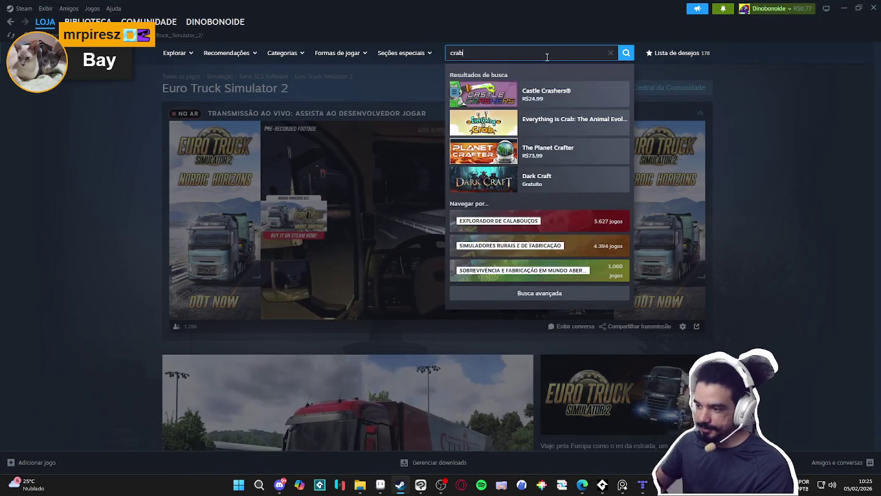
type("b")
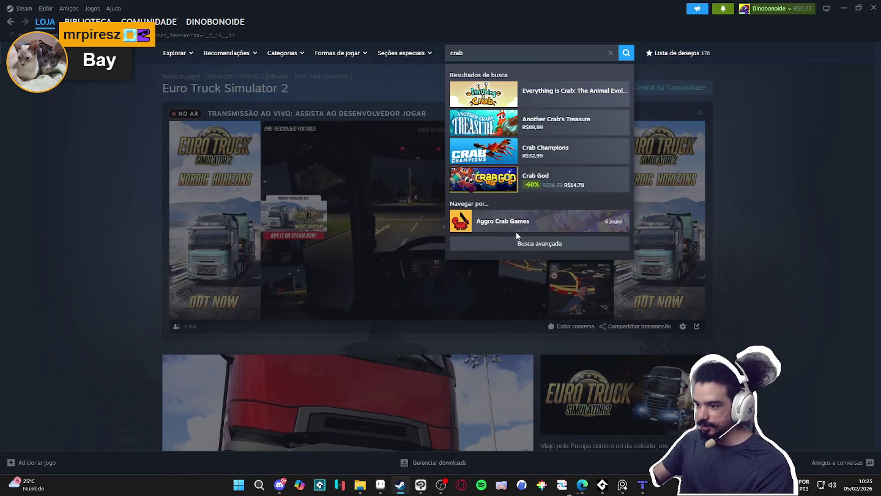
left_click(544, 122)
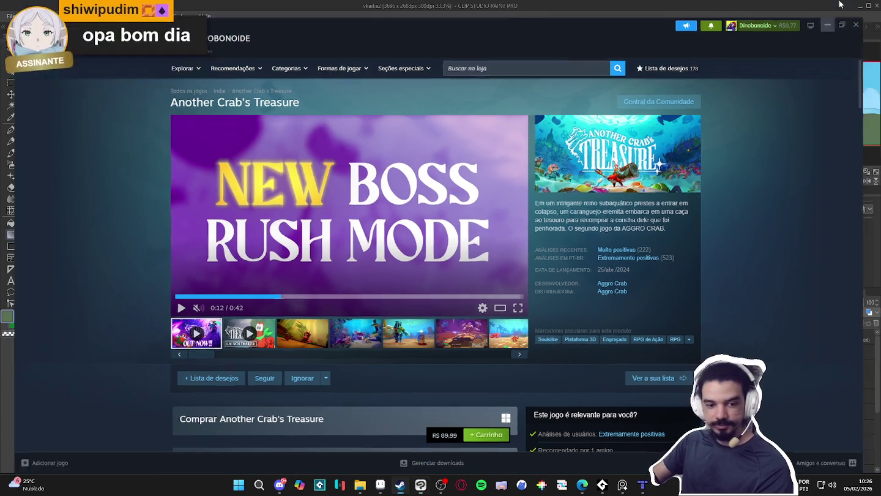
left_click(844, 6)
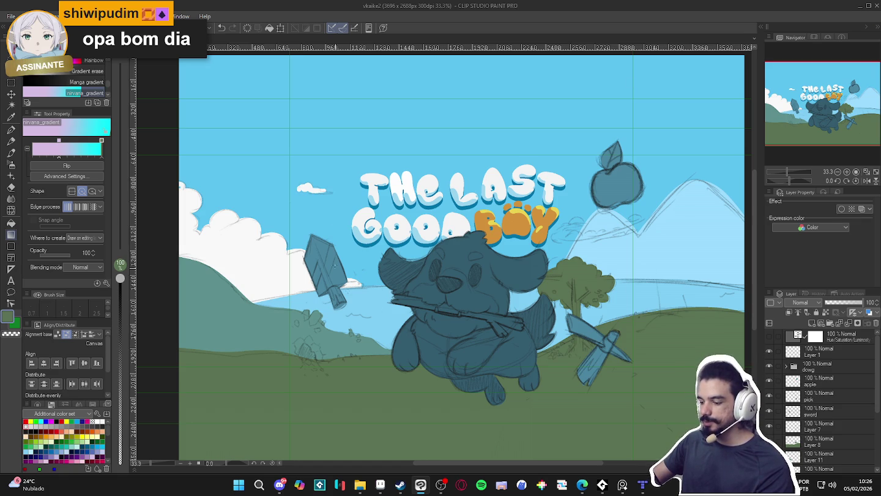
Minimize Clip Studio Paint and pan the Tiled map to the black cave region.
left_click(862, 8)
scroll(483, 309, "down", 3)
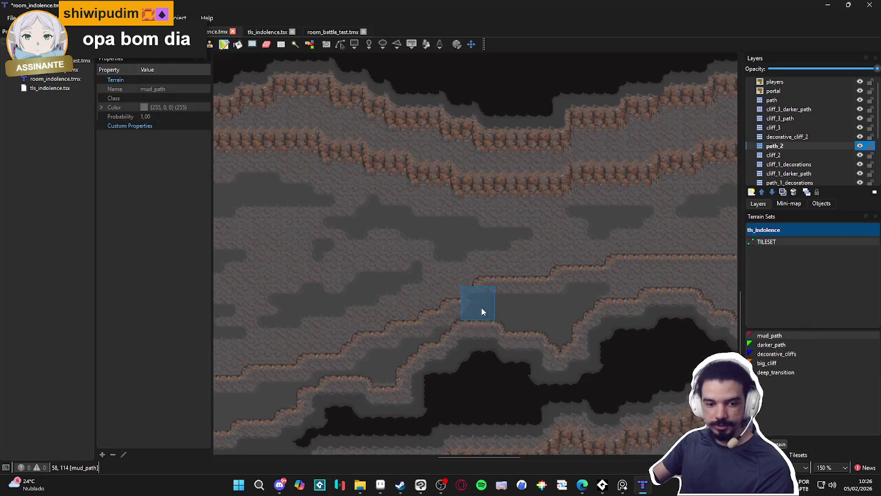
mouse_move(488, 312)
left_mouse_down()
mouse_move(441, 288)
mouse_move(596, 291)
mouse_move(383, 295)
mouse_move(421, 282)
mouse_move(386, 349)
mouse_move(421, 324)
mouse_move(445, 335)
left_mouse_up()
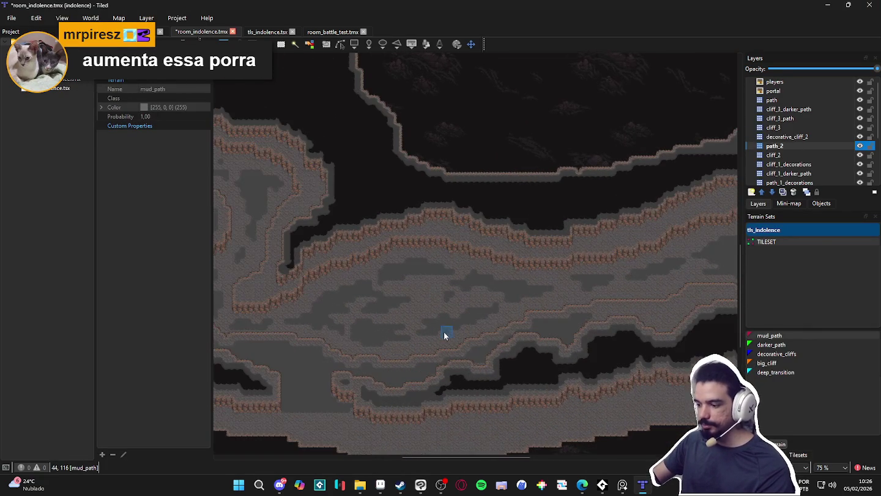
scroll(483, 336, "up", 3)
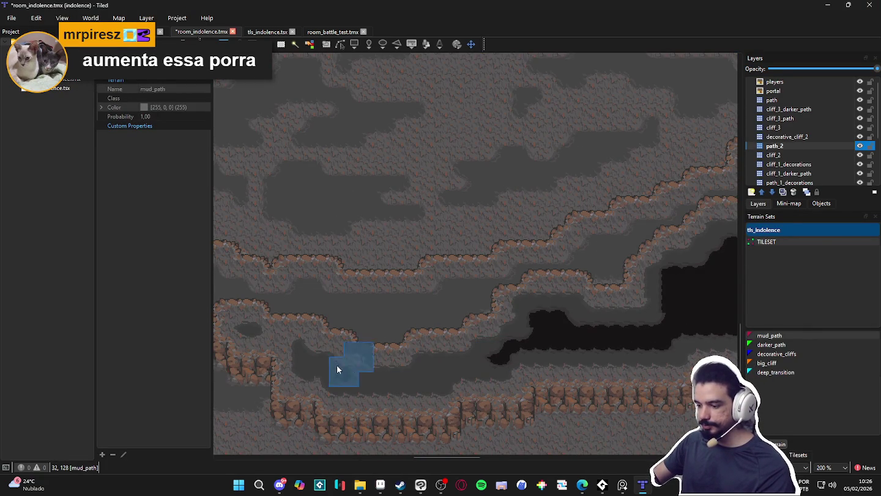
scroll(496, 350, "down", 4)
left_click_drag(376, 311, 537, 371)
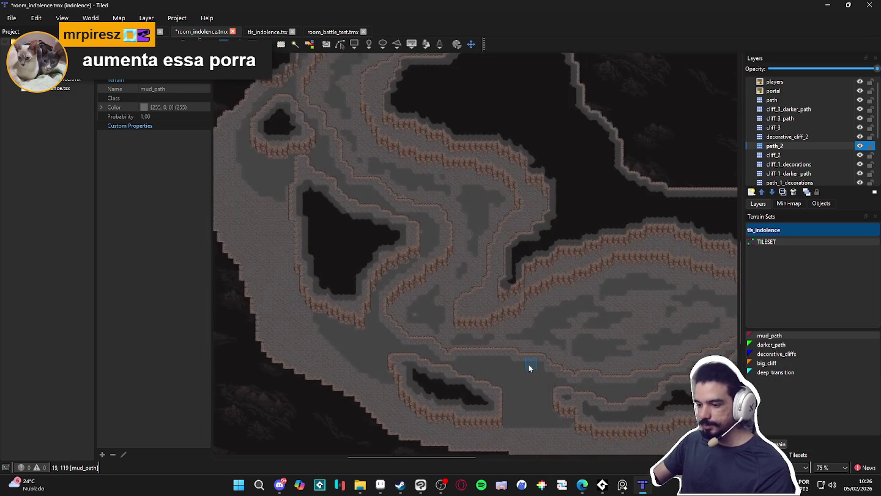
left_click_drag(300, 229, 350, 339)
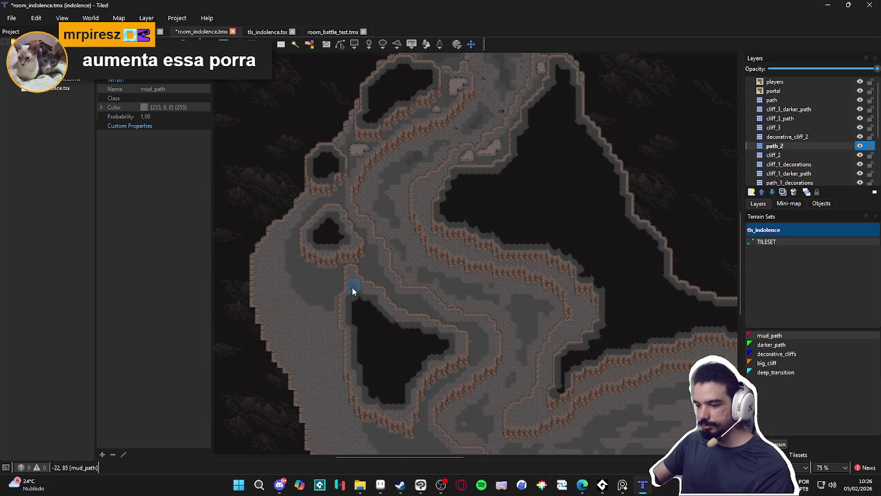
scroll(349, 308, "up", 1)
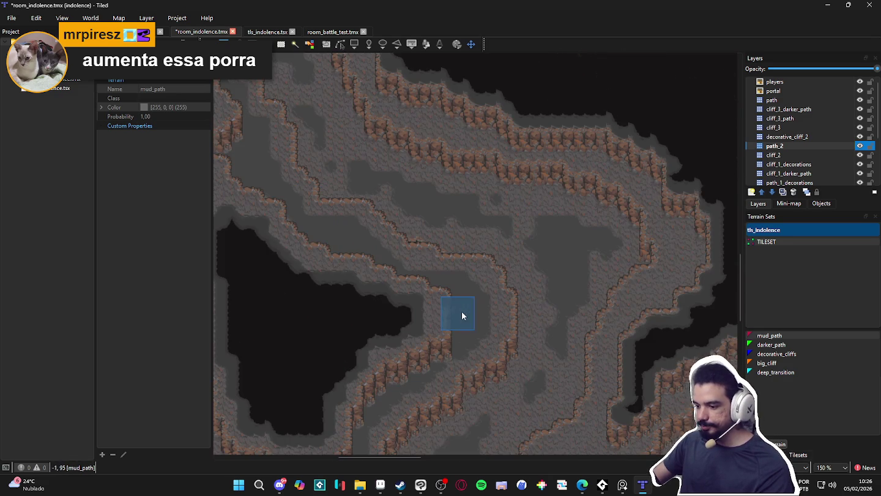
scroll(460, 313, "up", 1)
left_click_drag(330, 350, 473, 292)
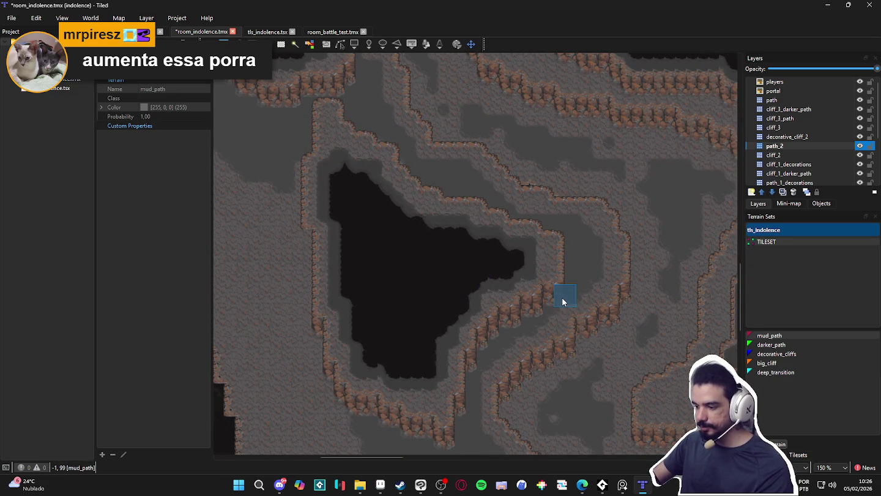
scroll(566, 306, "down", 2)
Paint mud_path along the cliff edge and widen the grey path beside it.
mouse_move(484, 410)
left_mouse_down()
mouse_move(431, 307)
mouse_move(366, 274)
left_mouse_up()
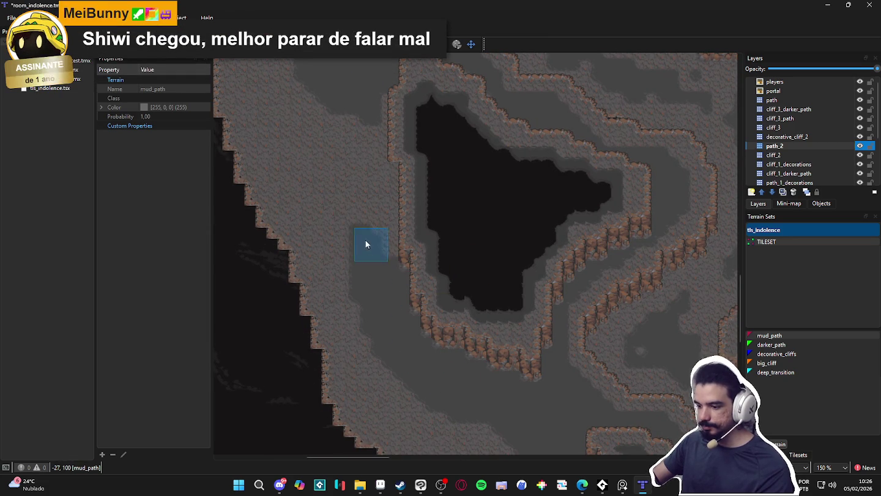
scroll(392, 285, "up", 5)
scroll(435, 318, "down", 1)
scroll(432, 298, "down", 1)
mouse_move(433, 366)
left_mouse_down()
mouse_move(427, 162)
mouse_move(410, 184)
mouse_move(394, 273)
mouse_move(339, 116)
mouse_move(384, 277)
left_mouse_up()
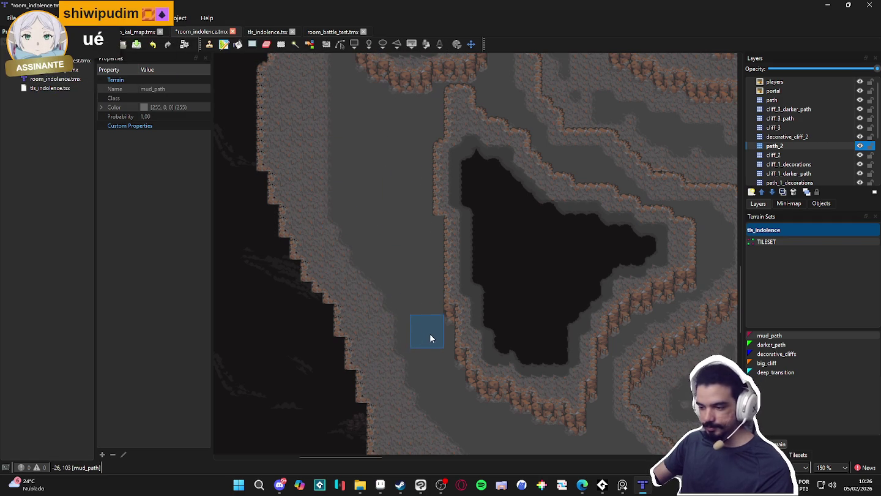
Reshape a further cliff edge by painting mud_path terrain along it.
left_click_drag(344, 125, 354, 290)
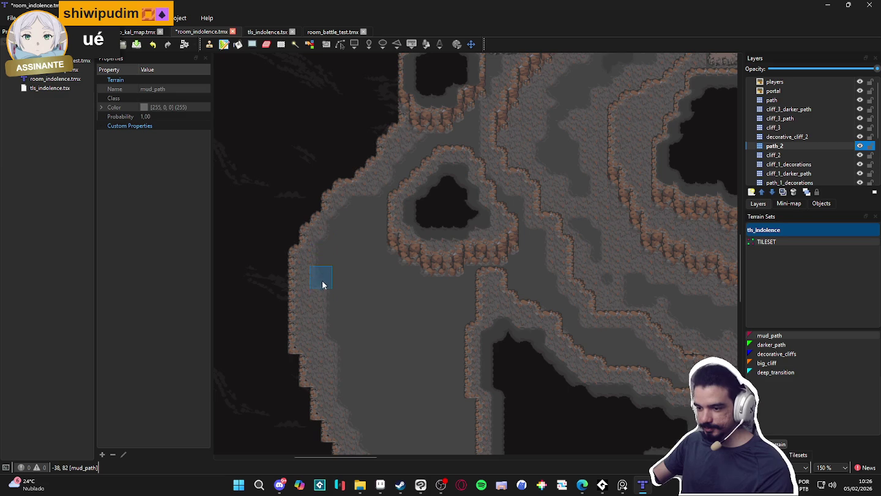
scroll(311, 312, "down", 1, "ctrl")
scroll(337, 325, "right", 3)
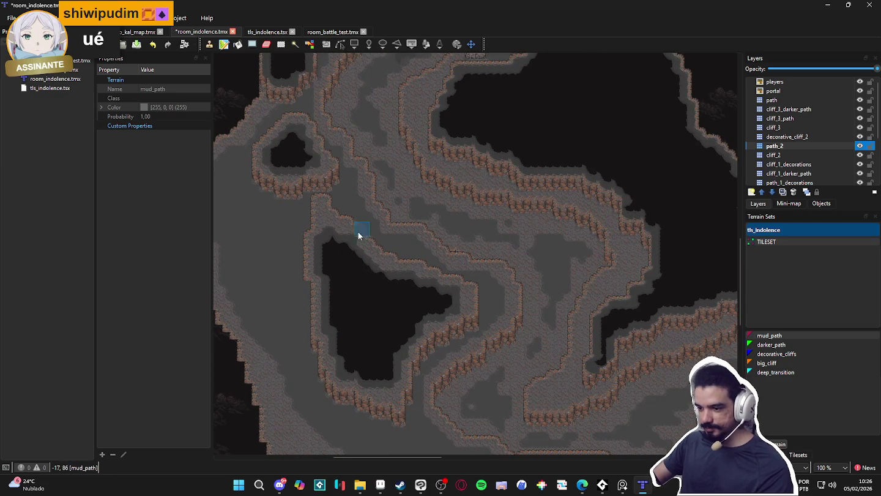
scroll(309, 138, "up", 2, "ctrl")
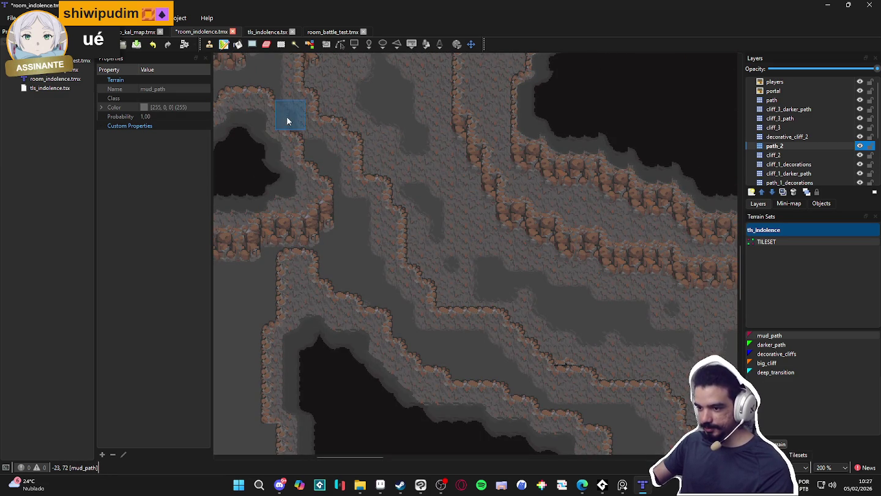
scroll(304, 196, "down", 1, "ctrl")
scroll(320, 223, "down", 3)
scroll(344, 275, "down", 2)
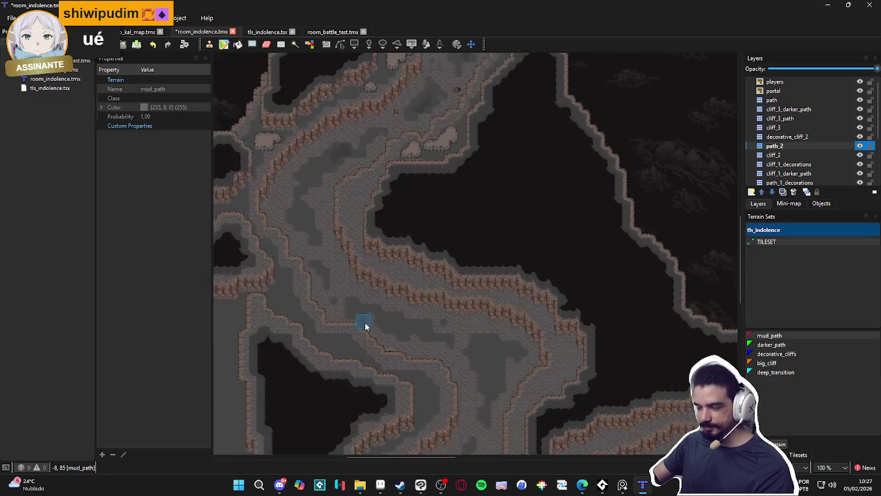
scroll(404, 199, "up", 2, "ctrl")
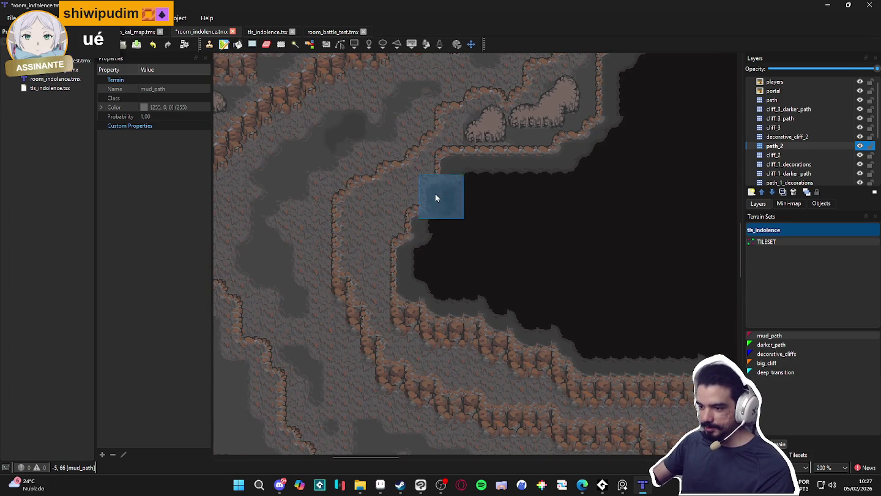
left_click(439, 191)
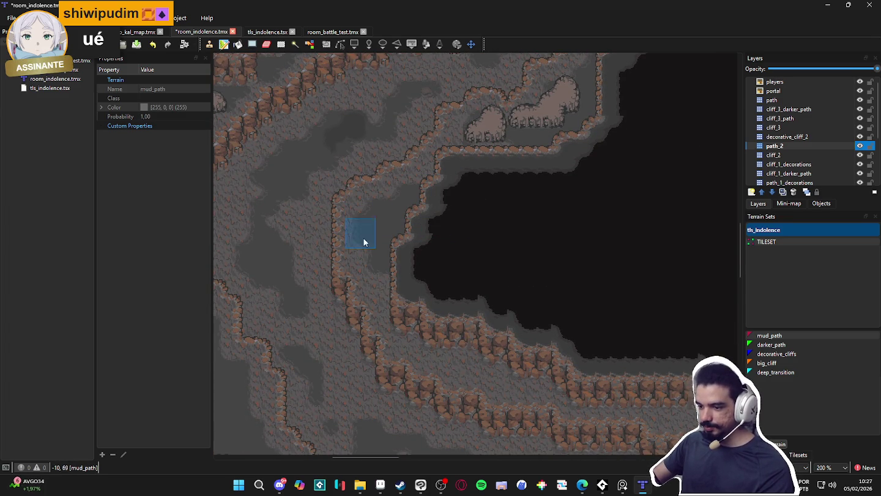
mouse_move(382, 286)
left_mouse_down()
mouse_move(416, 343)
mouse_move(520, 365)
left_mouse_up()
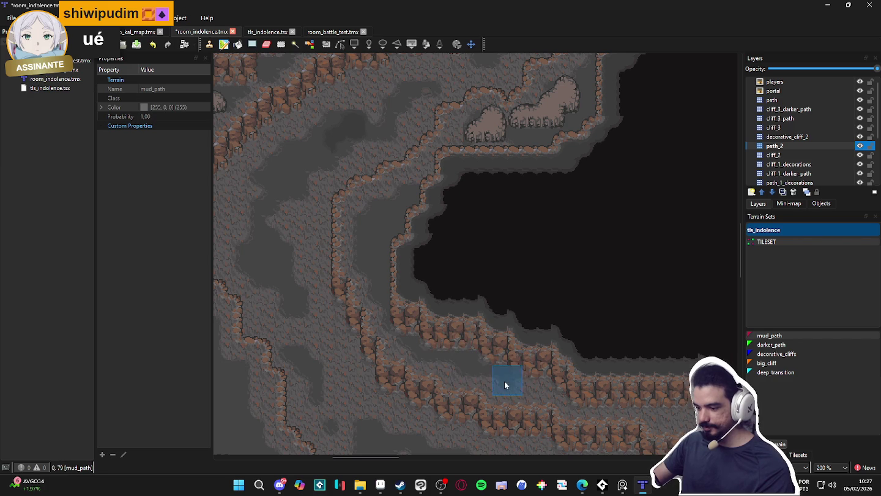
Paint mud_path over the cliff tiles and repaint the cliff corner.
mouse_move(588, 379)
left_mouse_down()
mouse_move(584, 398)
mouse_move(670, 397)
mouse_move(482, 291)
mouse_move(536, 305)
mouse_move(510, 287)
left_mouse_up()
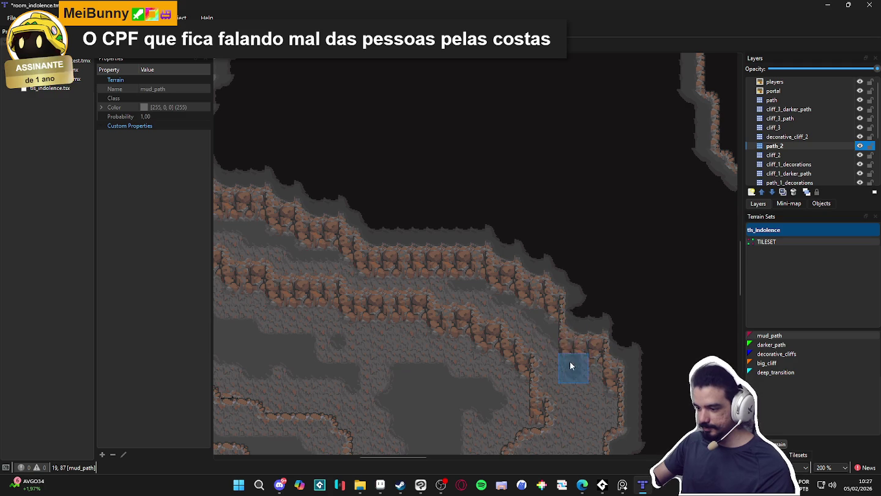
left_click_drag(588, 383, 584, 291)
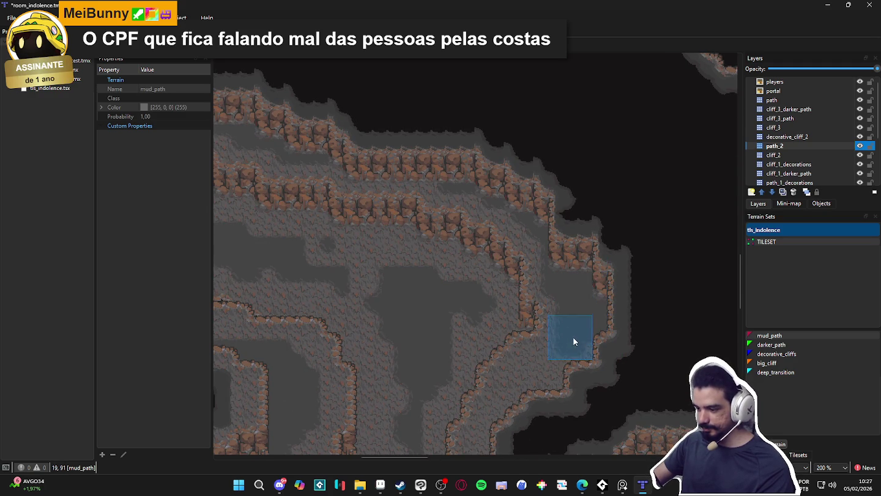
left_click_drag(549, 368, 585, 372)
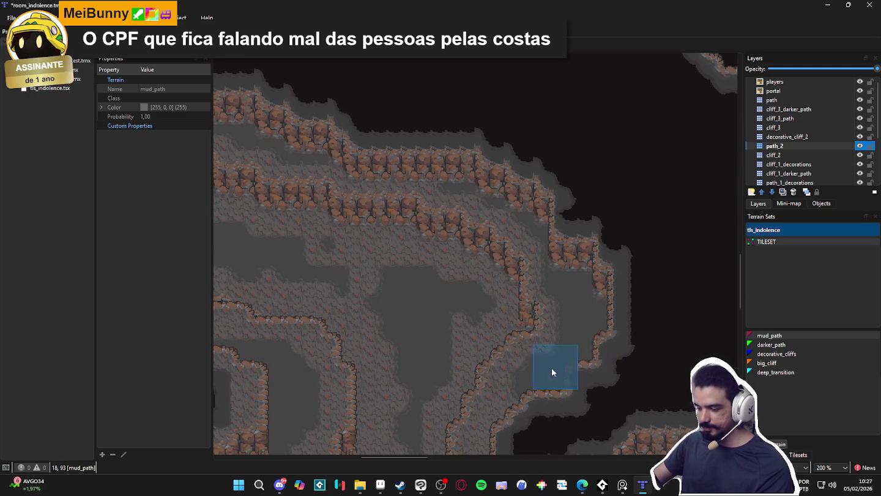
Move up and right on the map and paint another mud_path strip over the cliff tiles.
mouse_move(516, 410)
left_mouse_down()
mouse_move(556, 281)
mouse_move(562, 270)
mouse_move(538, 344)
mouse_move(586, 260)
left_mouse_up()
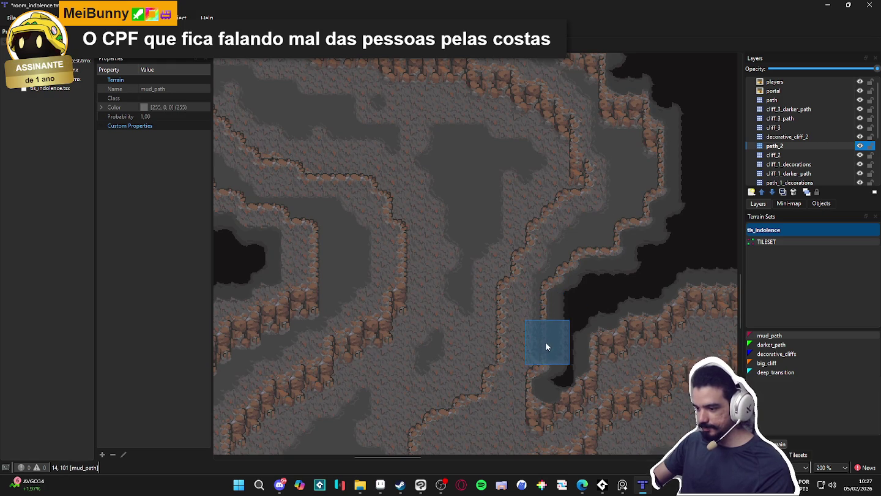
scroll(532, 356, "down", 2)
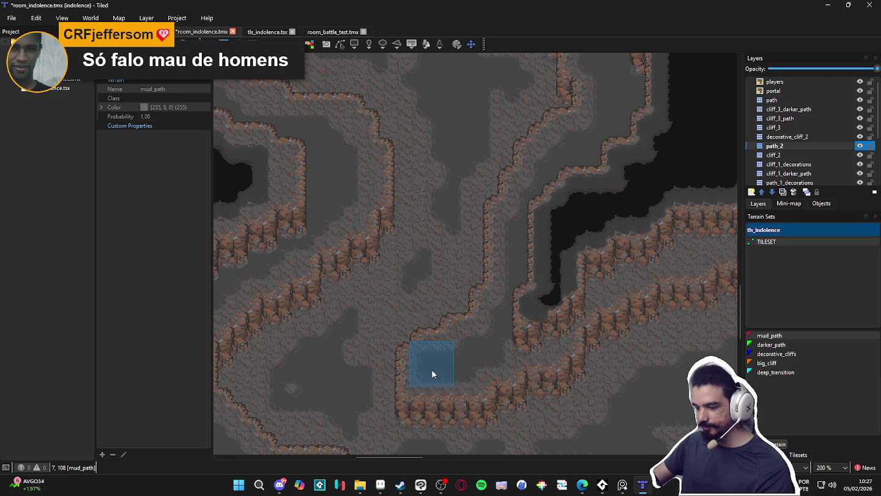
scroll(490, 331, "up", 1)
scroll(490, 330, "right", 2)
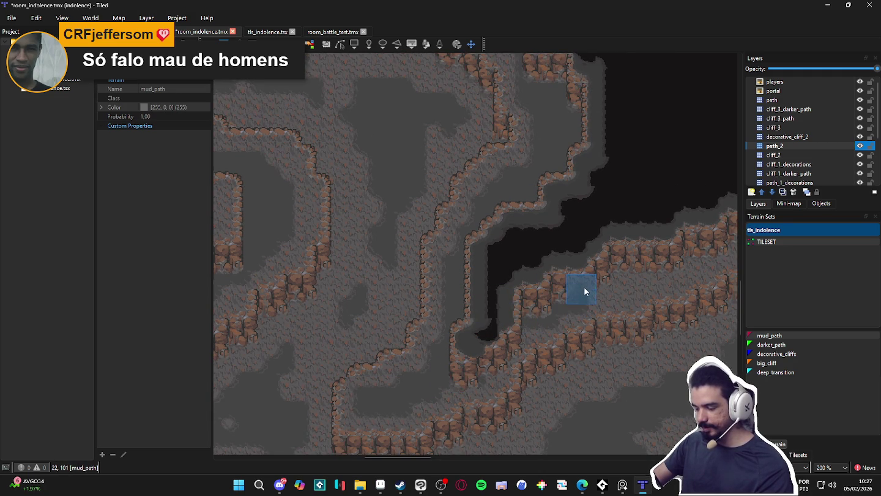
scroll(612, 276, "up", 1)
scroll(612, 276, "right", 2)
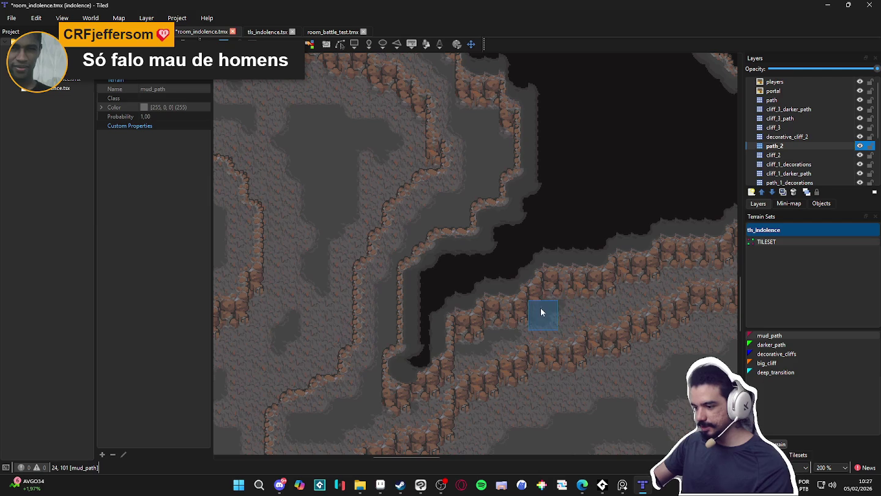
scroll(527, 330, "up", 1)
scroll(526, 331, "right", 2)
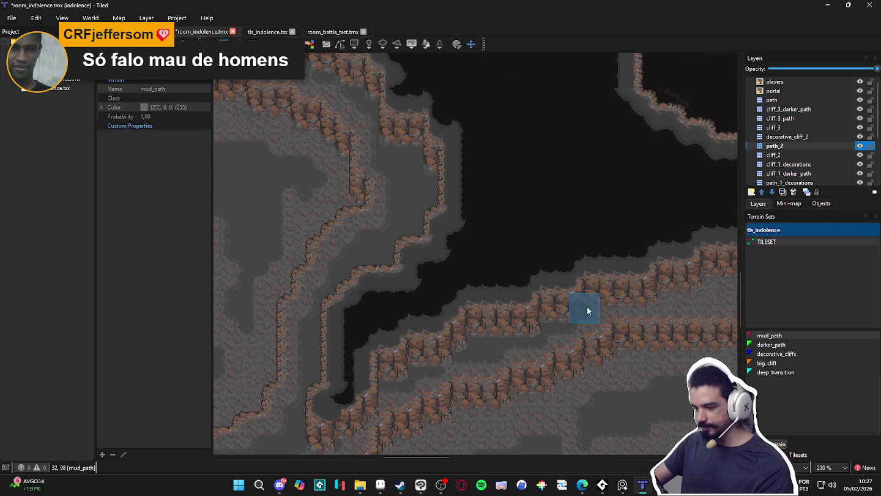
scroll(591, 313, "up", 2)
scroll(552, 311, "right", 4)
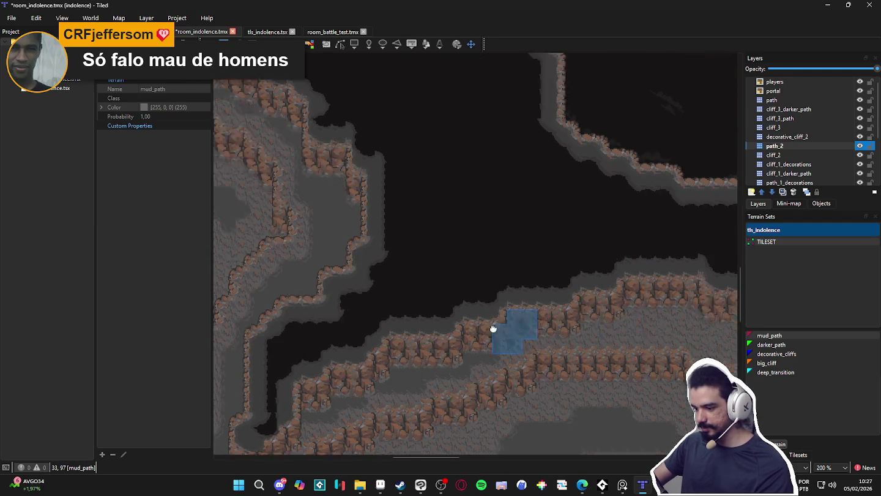
left_click_drag(525, 343, 584, 341)
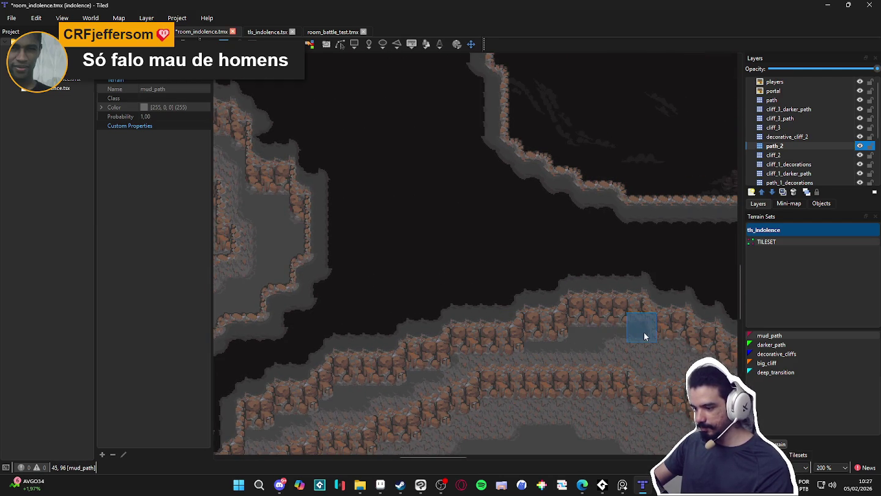
scroll(554, 338, "right", 1)
scroll(470, 319, "up", 1)
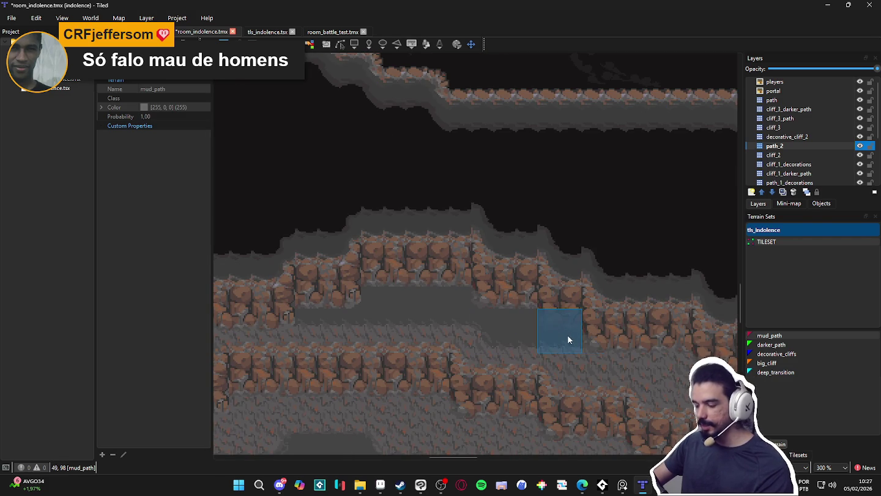
Paint mud_path along a cliff base and turn the dirt below the next cliff into path.
mouse_move(579, 350)
left_mouse_down()
mouse_move(659, 354)
mouse_move(495, 319)
left_mouse_up()
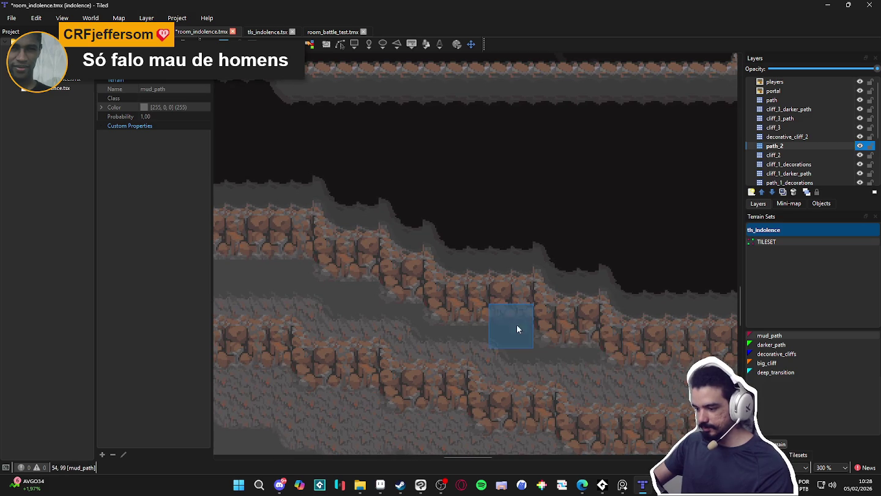
scroll(612, 361, "down", 2)
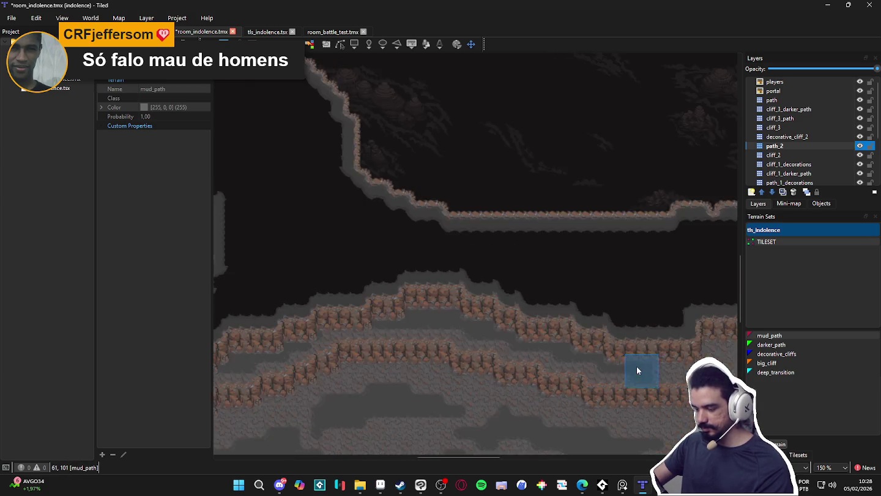
scroll(490, 379, "down", 1)
scroll(477, 334, "up", 5)
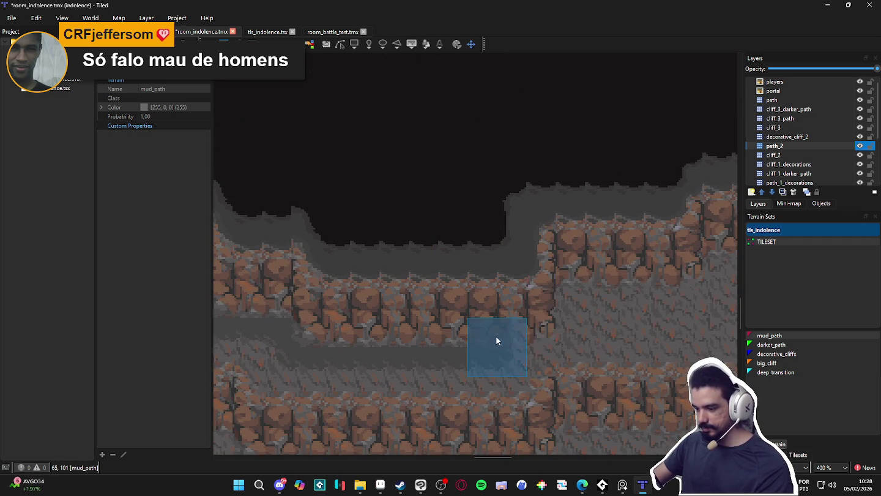
mouse_move(656, 291)
left_mouse_down()
mouse_move(540, 284)
mouse_move(465, 318)
left_mouse_up()
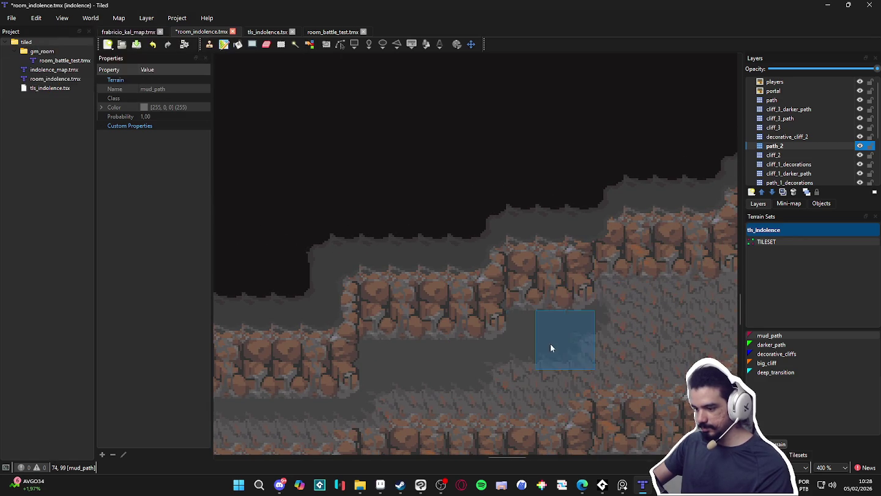
mouse_move(621, 295)
left_mouse_down()
mouse_move(474, 354)
mouse_move(557, 337)
mouse_move(483, 364)
mouse_move(454, 399)
left_mouse_up()
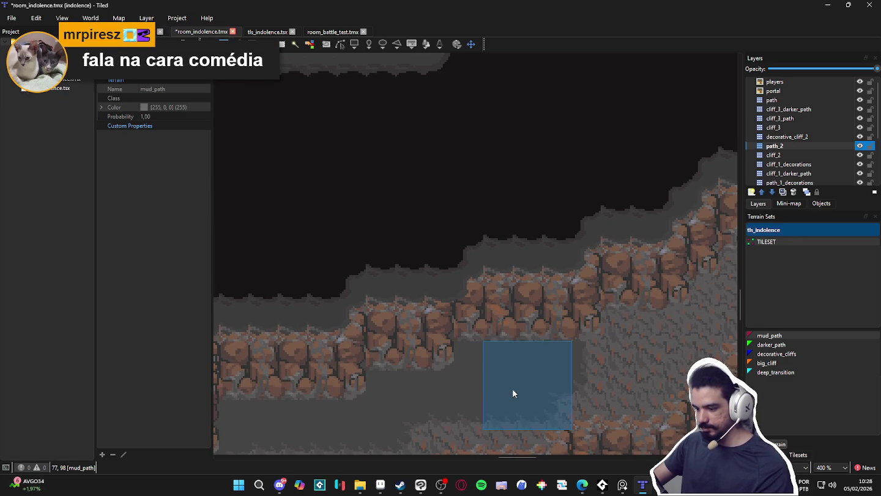
scroll(482, 376, "right", 4)
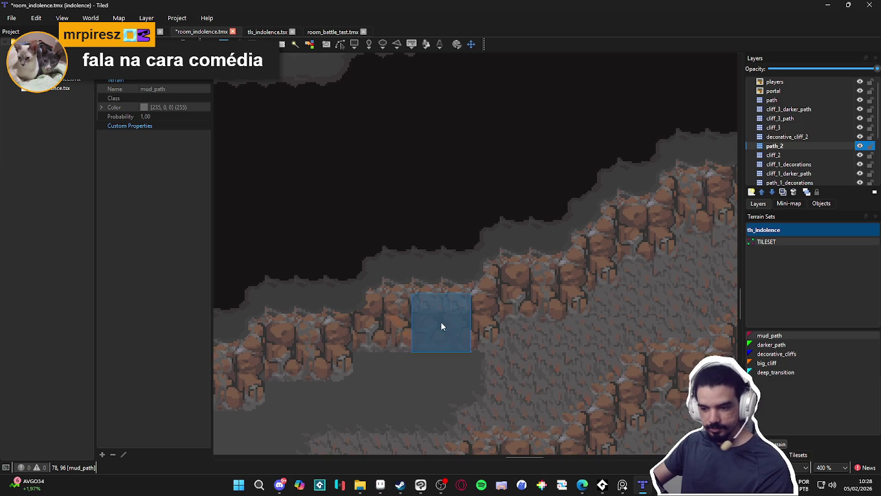
mouse_move(492, 354)
left_mouse_down()
mouse_move(527, 340)
mouse_move(530, 382)
mouse_move(577, 301)
mouse_move(622, 295)
left_mouse_up()
Paint a mud_path strip under the next cliff edge further along.
scroll(627, 283, "down", 1)
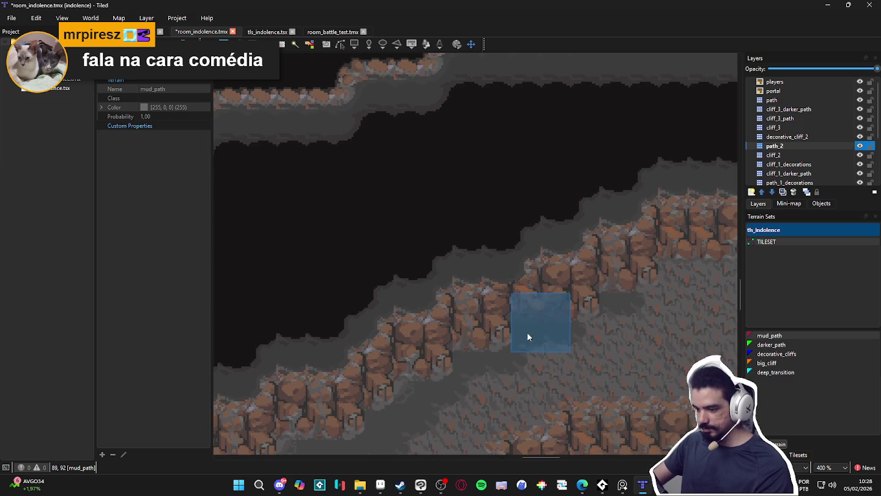
scroll(539, 331, "down", 7)
scroll(456, 347, "up", 5)
scroll(518, 336, "down", 1)
scroll(490, 355, "up", 2)
left_click_drag(500, 339, 391, 350)
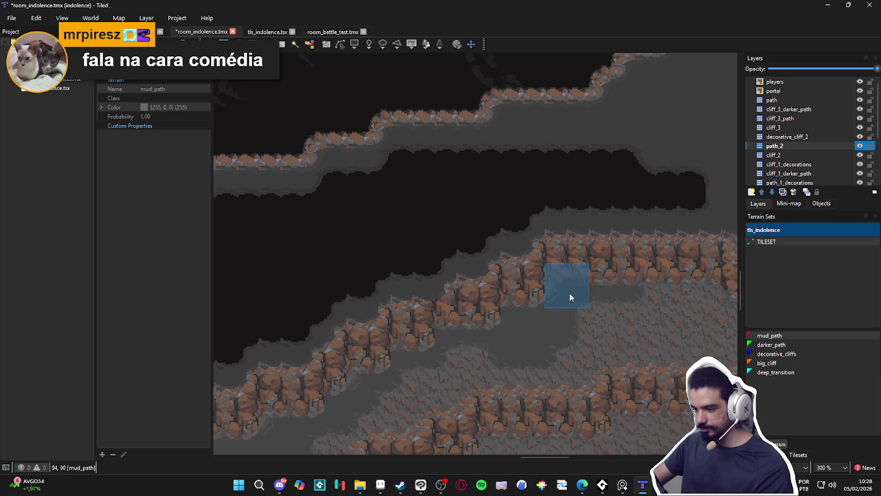
left_click_drag(579, 292, 449, 300)
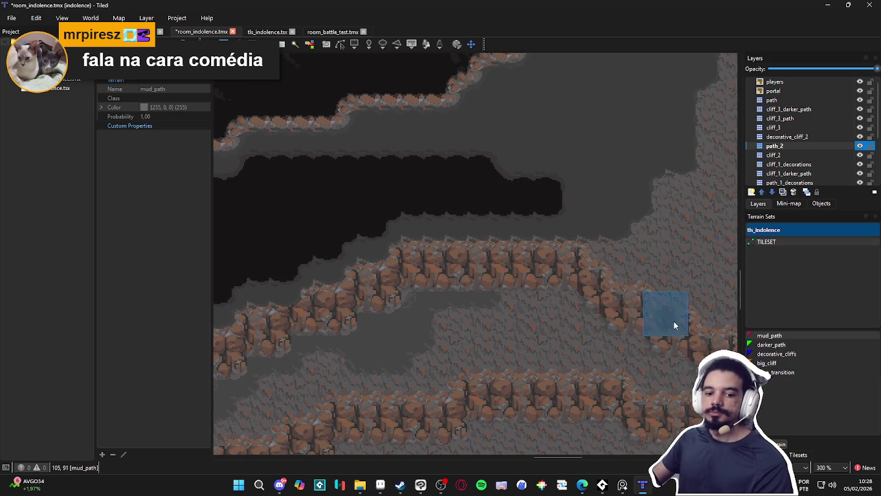
left_click_drag(508, 291, 414, 305)
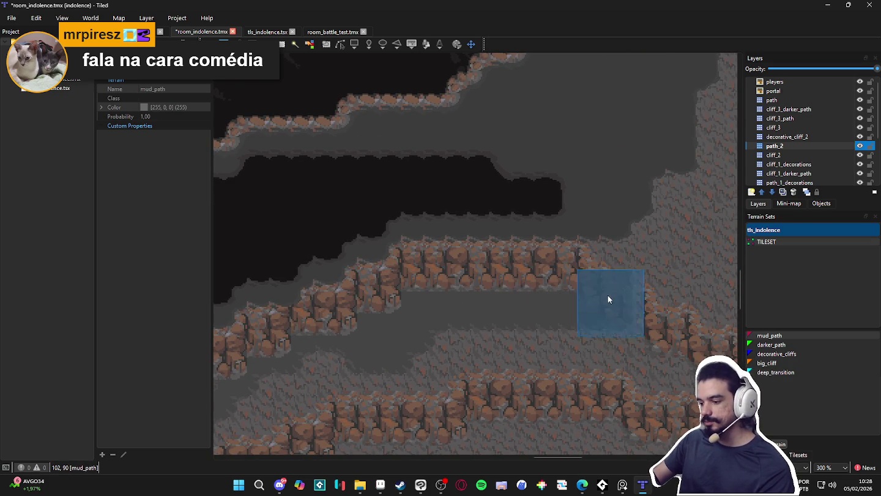
Follow the cliff to its curving end and paint mud_path beside the vertical cliff.
left_click_drag(634, 330, 501, 280)
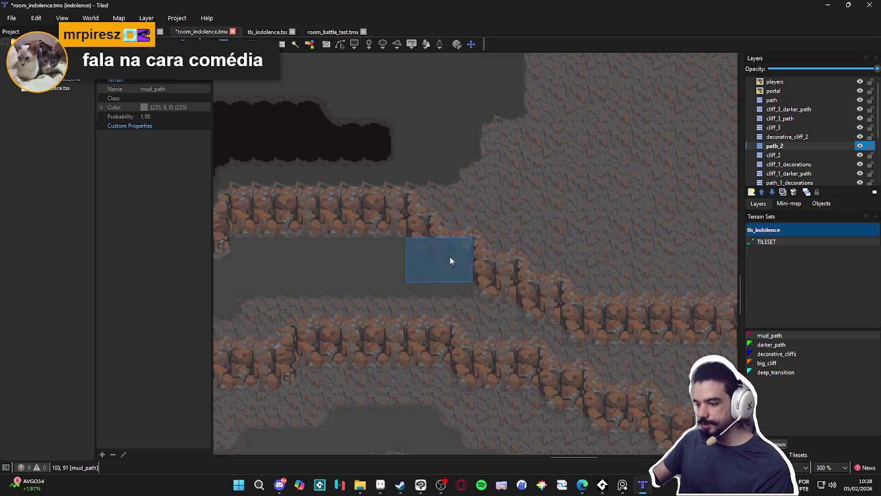
scroll(496, 300, "down", 1)
scroll(493, 297, "right", 3)
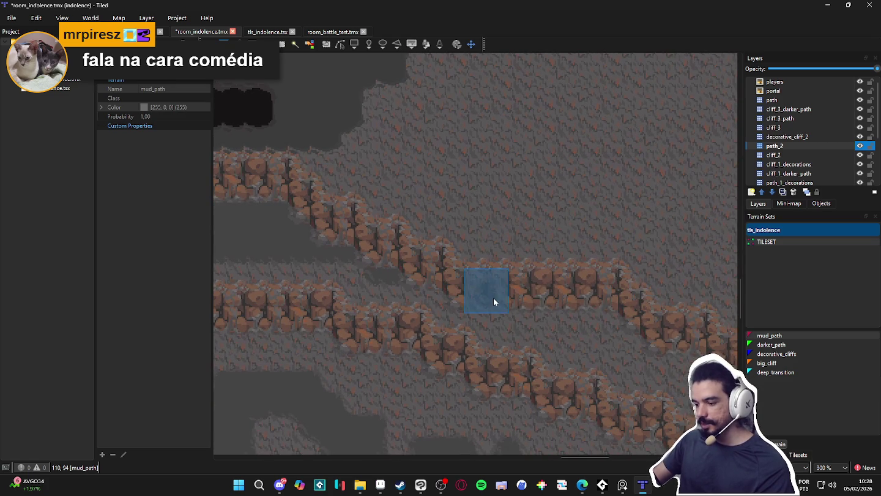
scroll(582, 311, "right", 3)
scroll(410, 270, "down", 1)
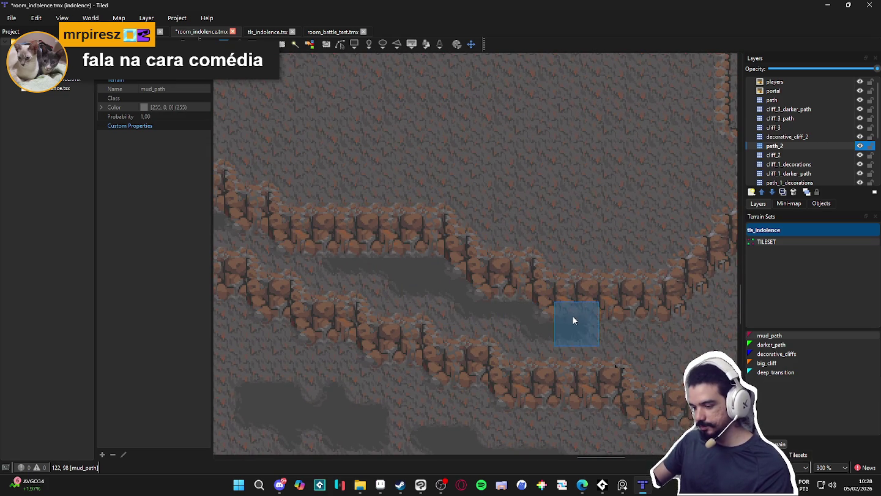
left_click_drag(664, 312, 455, 330)
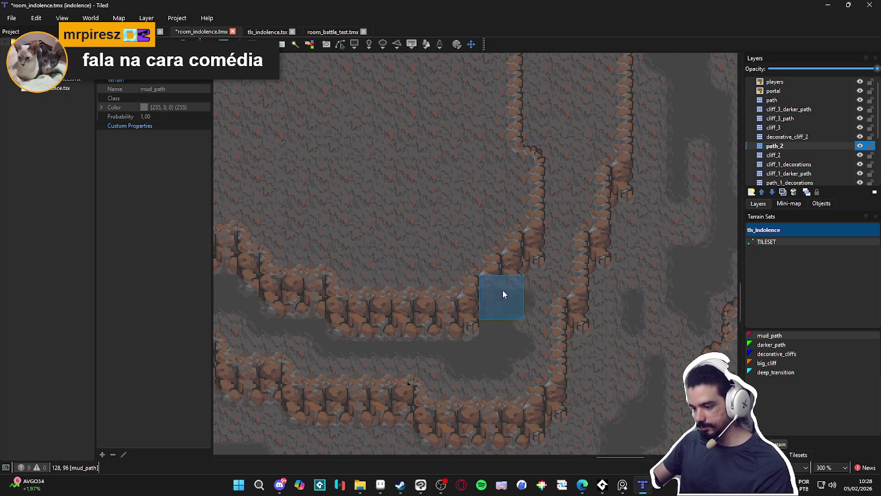
left_click_drag(544, 202, 526, 286)
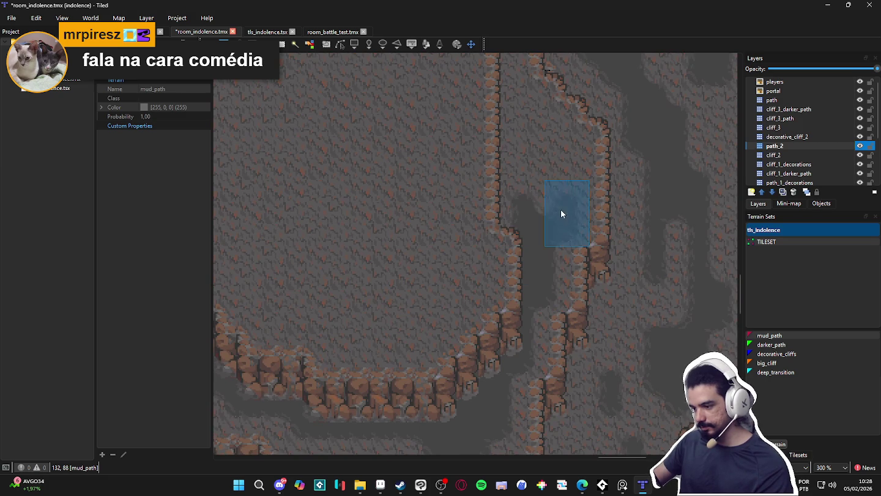
left_click_drag(554, 144, 545, 158)
left_click_drag(489, 150, 563, 286)
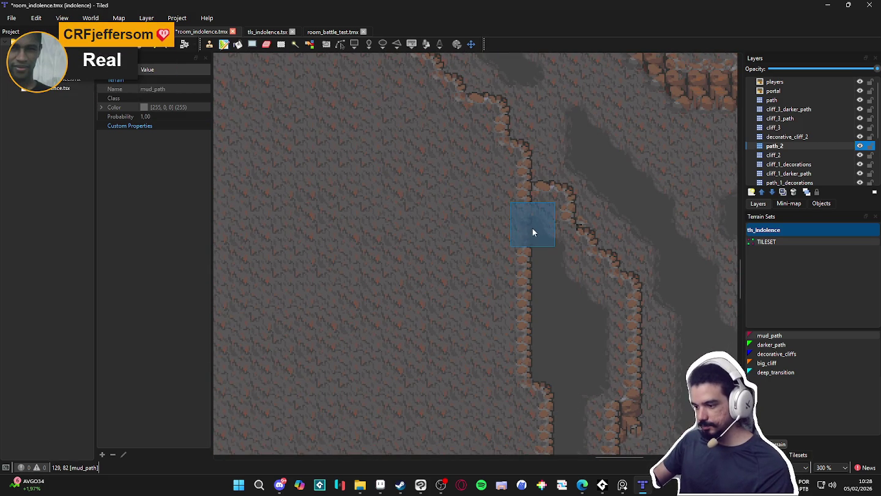
scroll(519, 301, "down", 3)
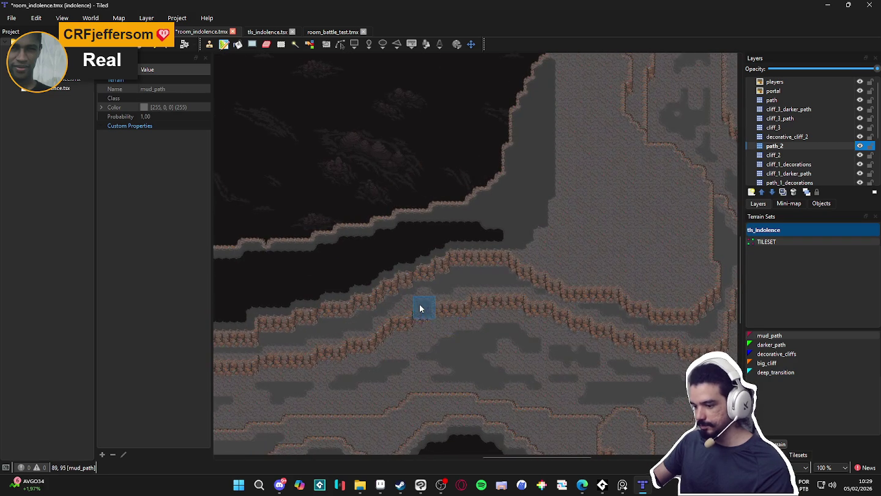
scroll(420, 308, "up", 2)
scroll(293, 329, "up", 1)
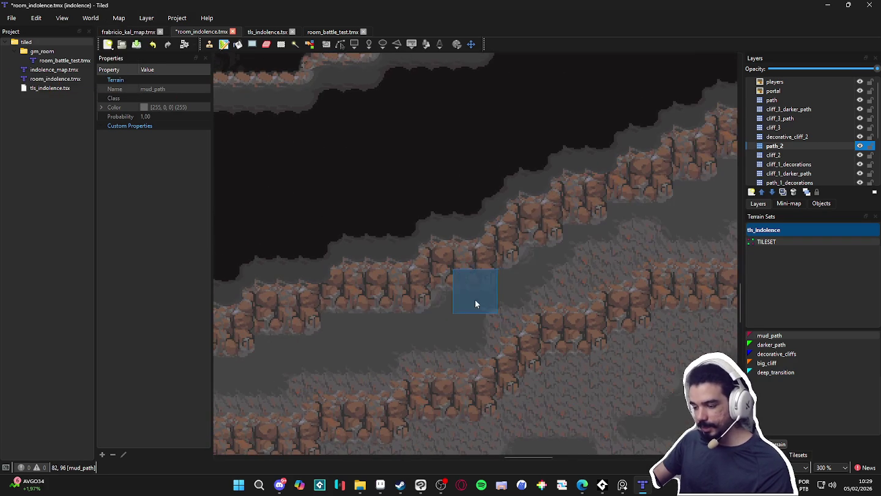
scroll(367, 300, "down", 2)
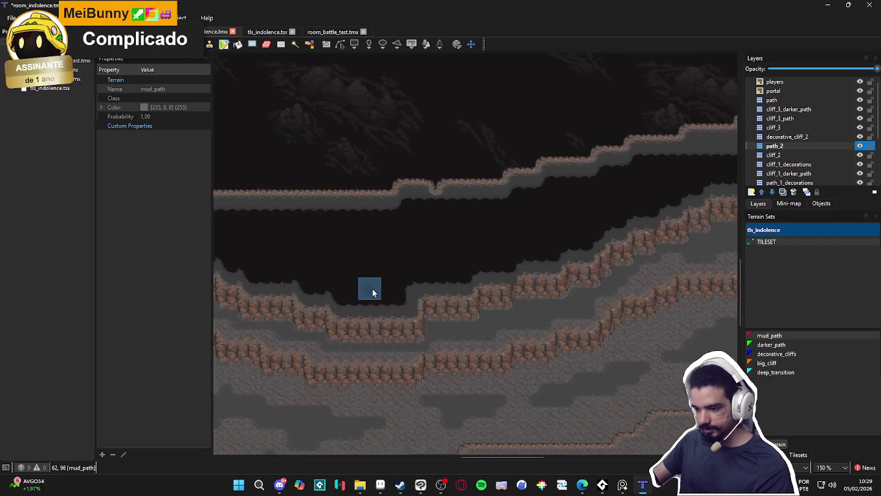
scroll(373, 293, "down", 1)
scroll(285, 312, "up", 1)
mouse_move(503, 314)
left_mouse_down()
mouse_move(374, 325)
mouse_move(518, 311)
mouse_move(461, 314)
left_mouse_up()
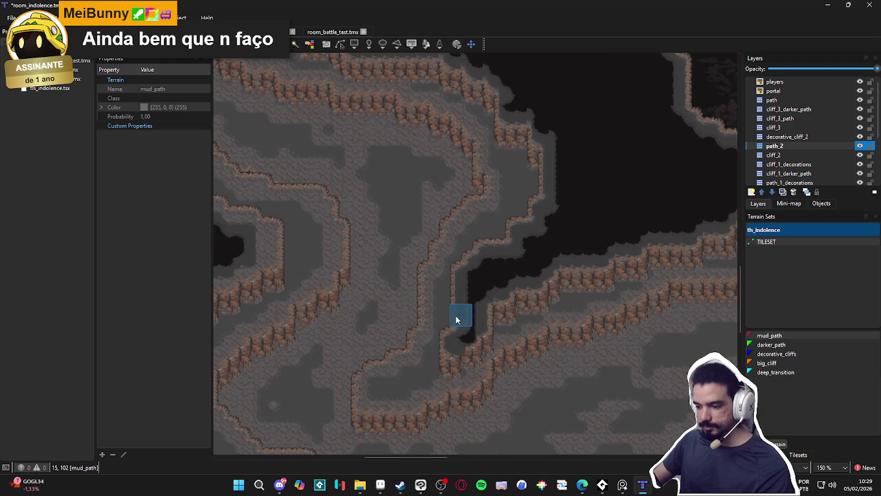
mouse_move(395, 146)
left_mouse_down()
mouse_move(442, 266)
mouse_move(361, 278)
mouse_move(409, 275)
left_mouse_up()
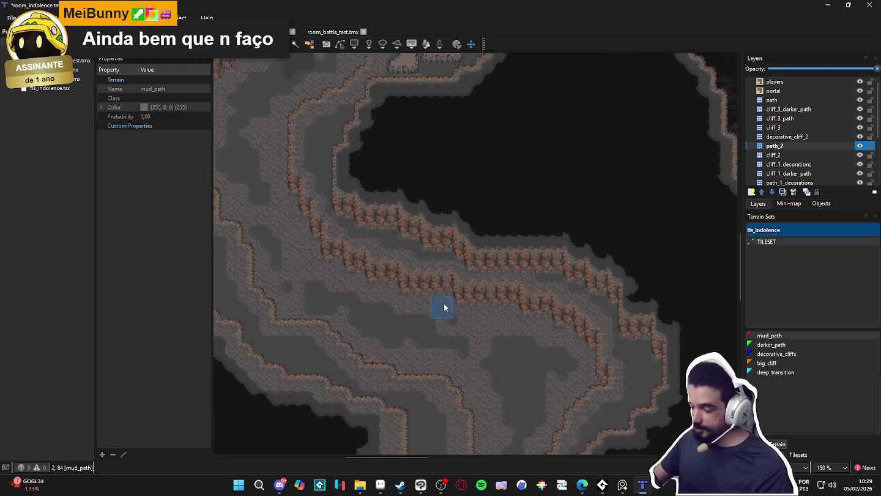
mouse_move(356, 238)
left_mouse_down()
mouse_move(464, 329)
mouse_move(365, 285)
mouse_move(451, 304)
mouse_move(438, 273)
mouse_move(429, 344)
mouse_move(471, 357)
mouse_move(493, 270)
mouse_move(463, 271)
mouse_move(502, 236)
mouse_move(552, 285)
mouse_move(518, 242)
left_mouse_up()
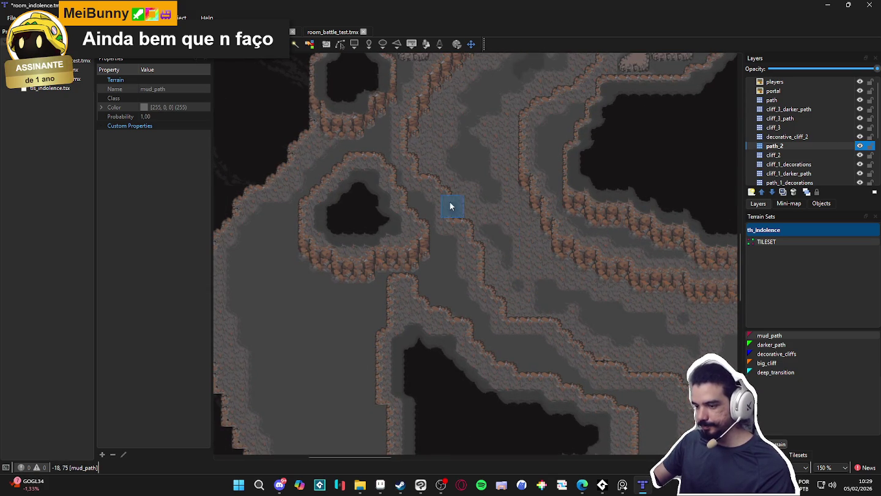
left_click_drag(459, 206, 484, 324)
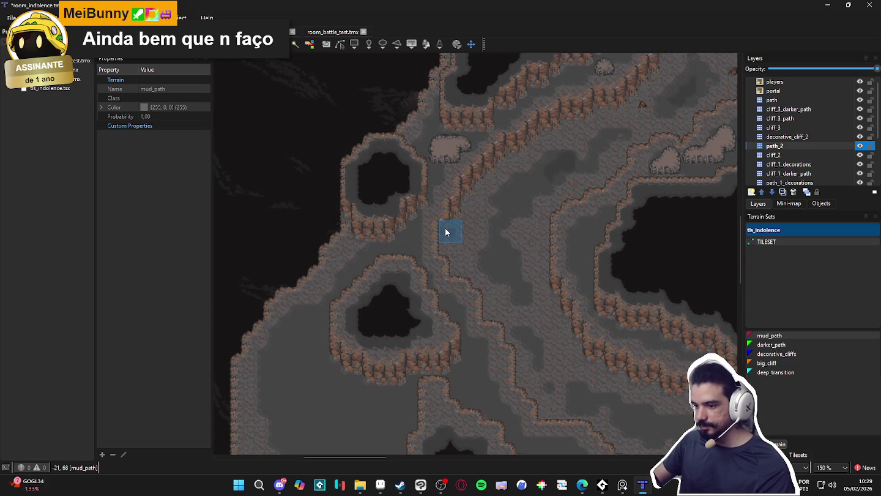
scroll(412, 234, "up", 1)
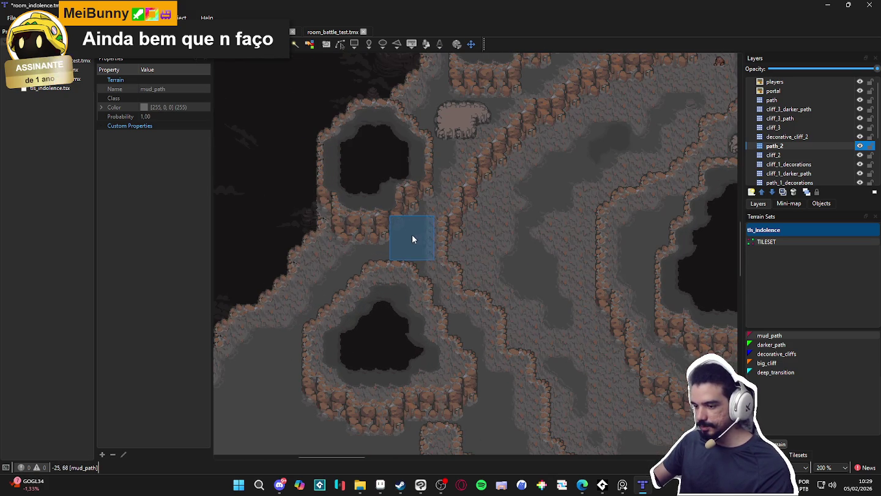
left_click(793, 344)
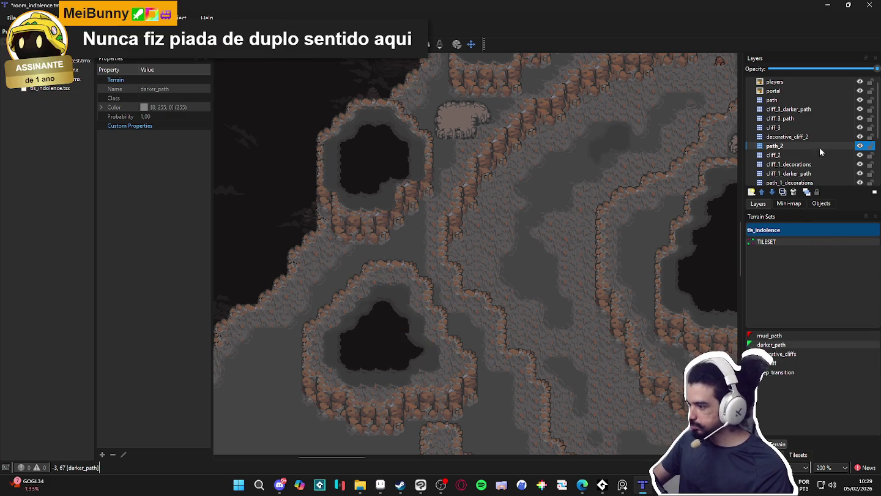
Select path_2 and insert a new tile layer above it named cliff_2_darker_path.
scroll(581, 219, "right", 1)
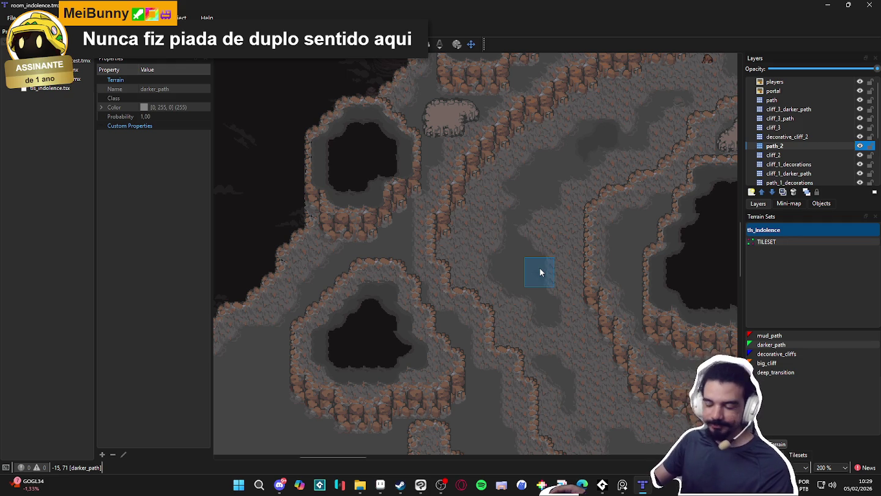
scroll(507, 309, "down", 3)
scroll(507, 306, "down", 2)
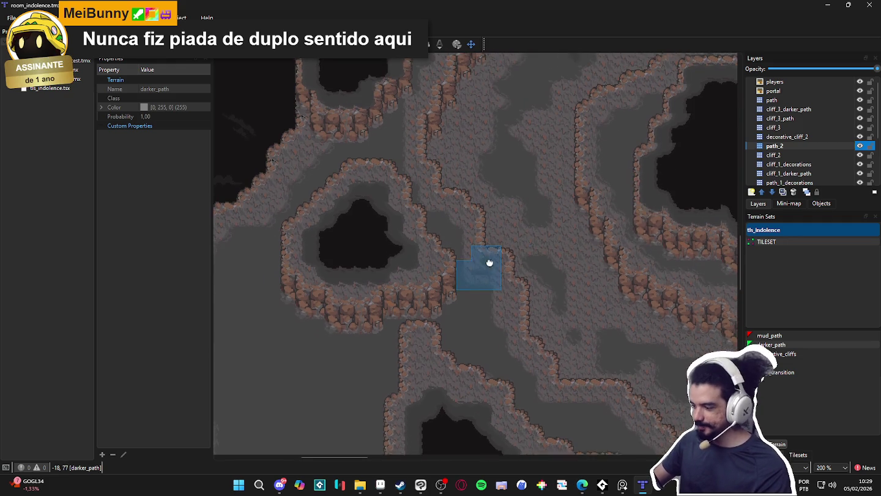
left_click(786, 147)
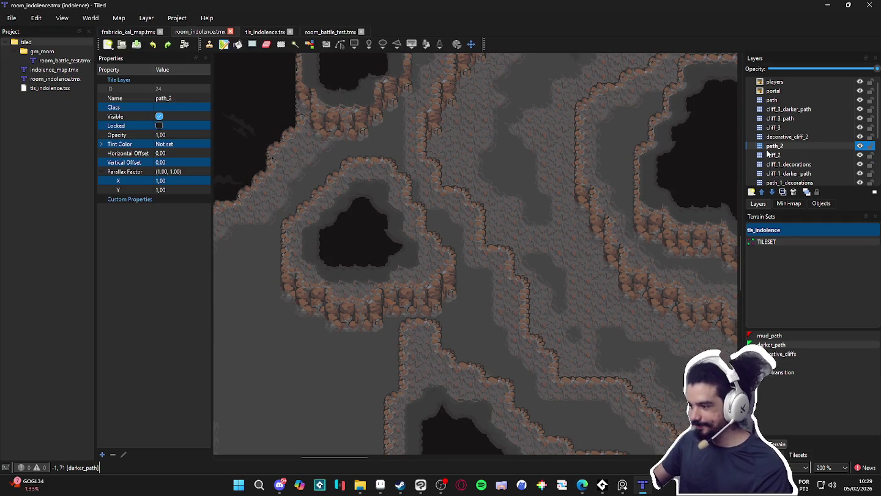
scroll(791, 174, "down", 1)
scroll(790, 166, "up", 1)
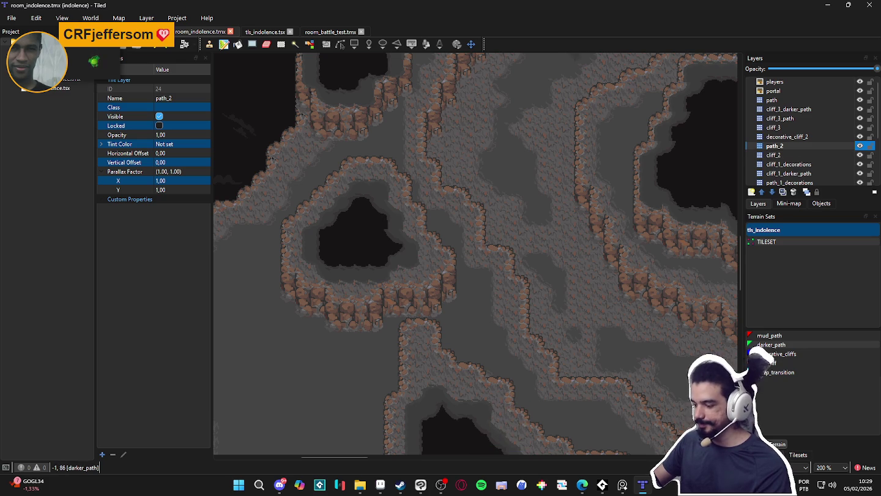
scroll(563, 386, "down", 2)
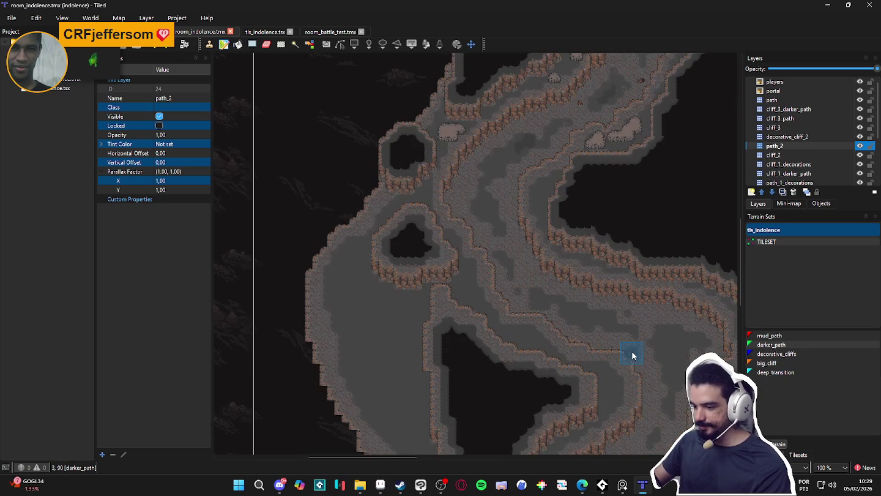
scroll(632, 355, "up", 1)
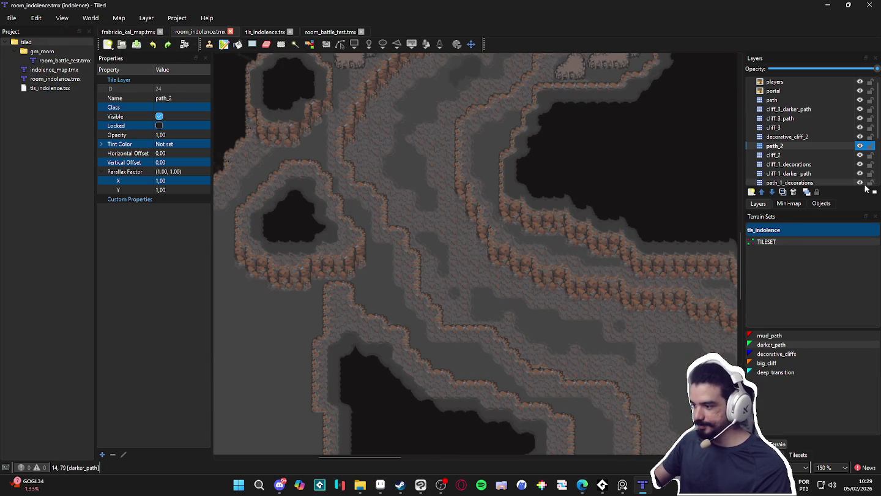
left_click(752, 191)
left_click(772, 207)
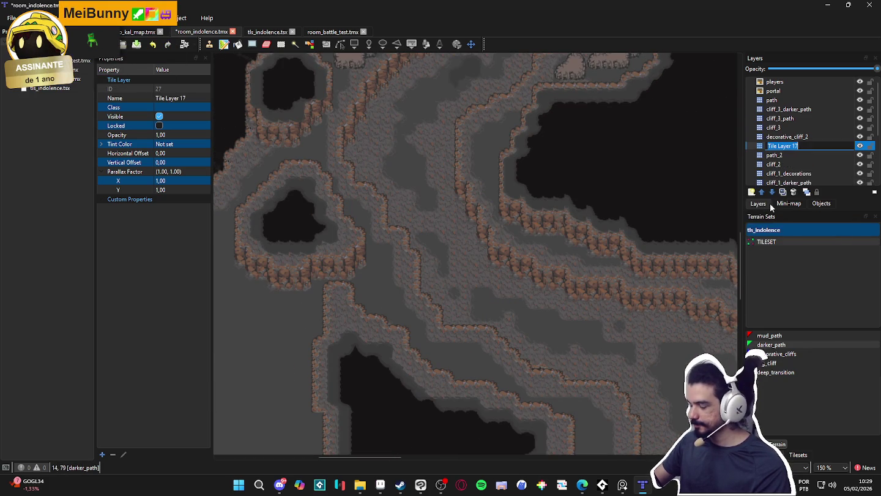
type("cliff")
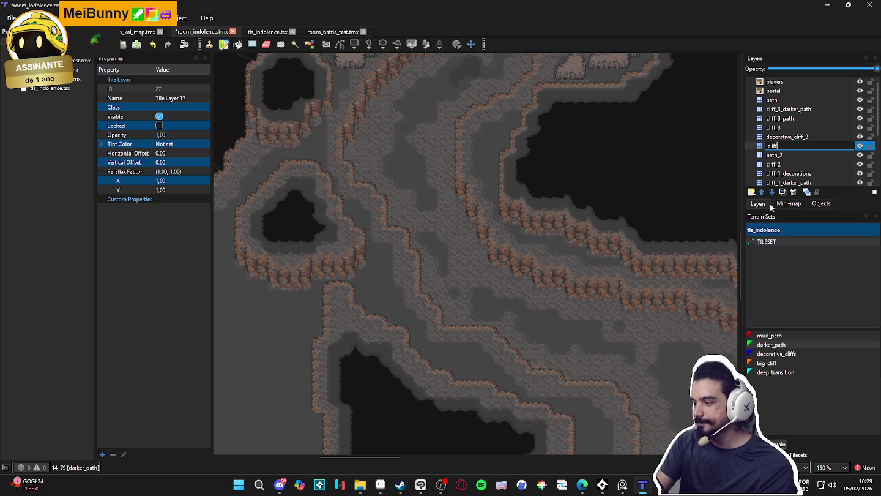
type("_2_da")
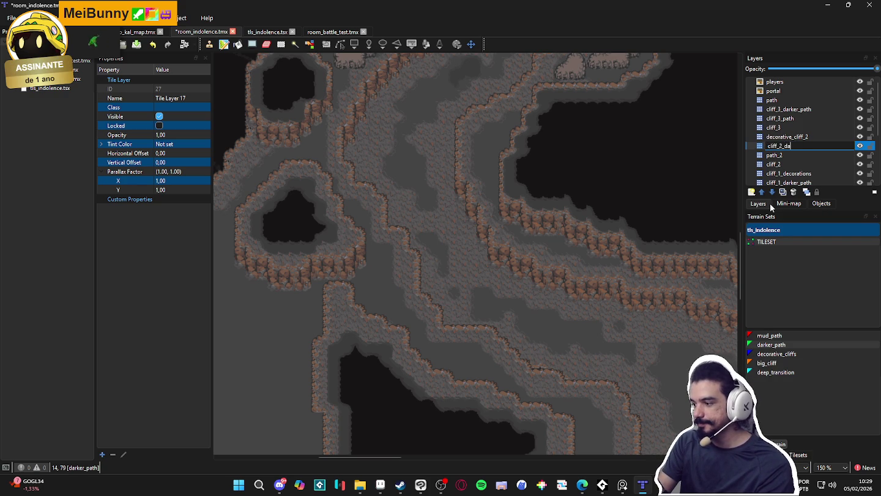
type("rker_path")
key("Return")
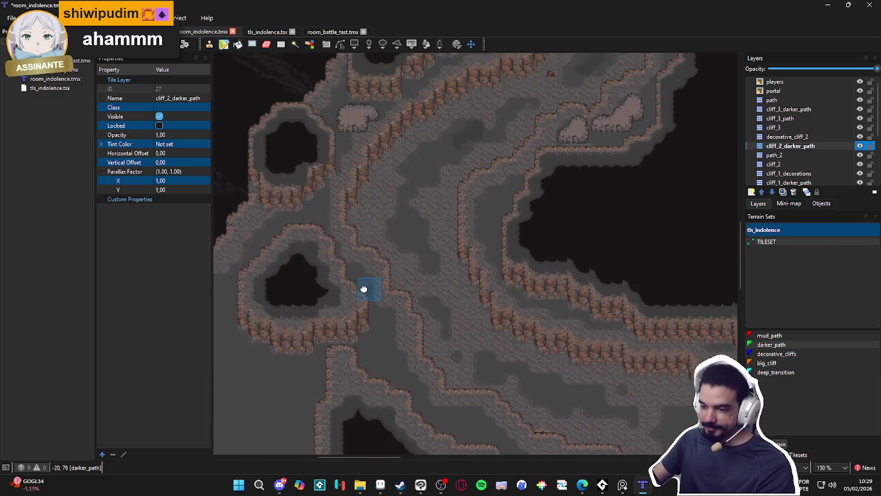
Stamp a terrain tile on the new layer and redraw the cliff edge diagonally along the path.
scroll(362, 289, "up", 3)
scroll(345, 374, "up", 1, "ctrl")
left_click(353, 304)
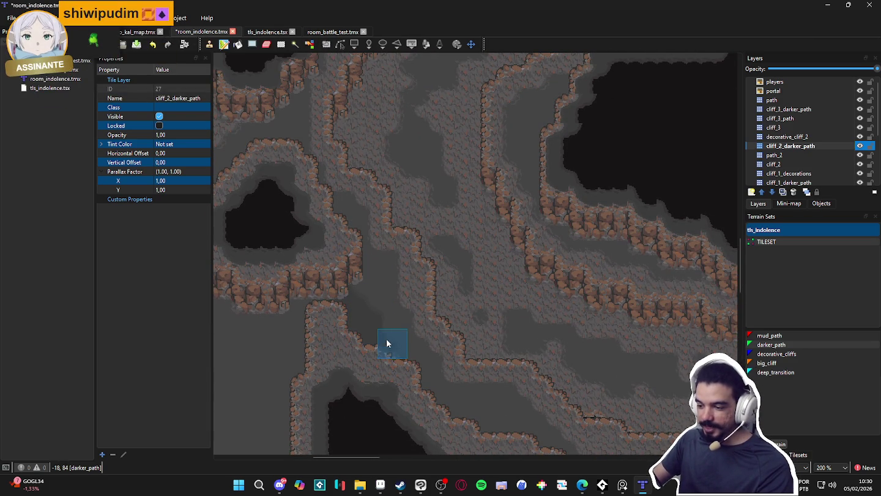
scroll(339, 300, "down", 5)
scroll(388, 275, "left", 2)
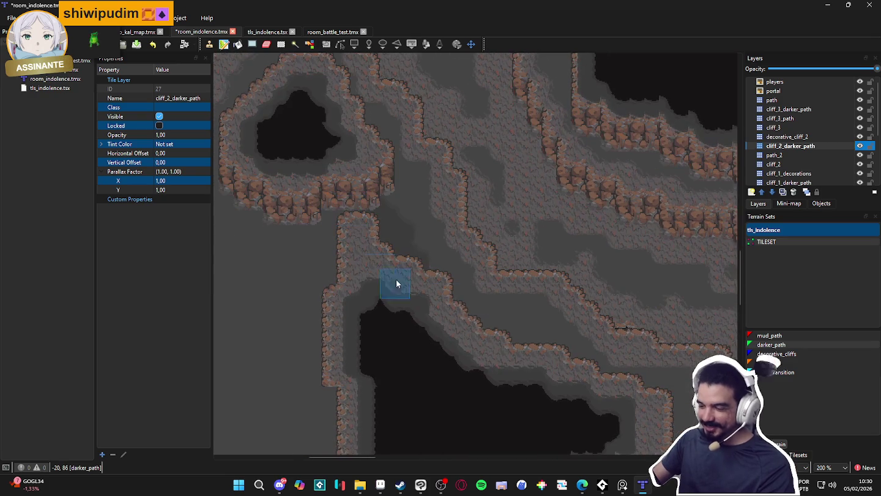
left_click_drag(470, 330, 548, 350)
Paint a darker_path strip beside the cliff edge.
scroll(514, 330, "down", 5)
scroll(446, 293, "right", 5)
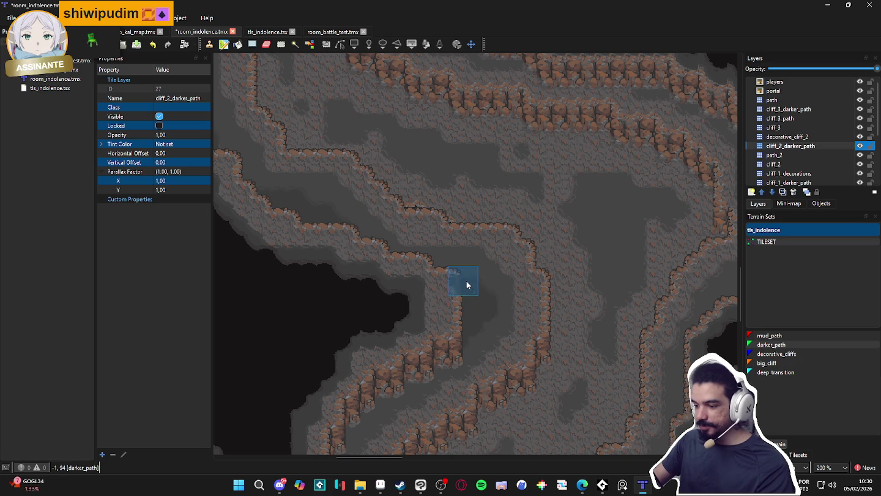
scroll(421, 327, "down", 10)
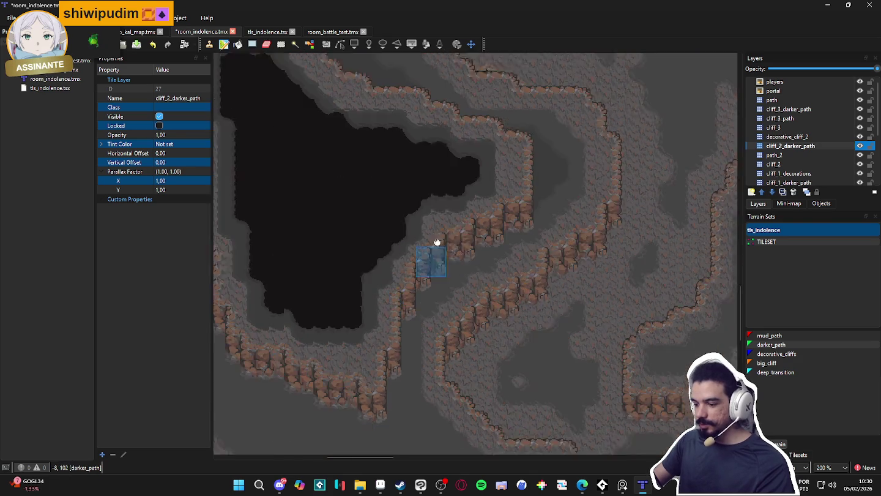
scroll(462, 285, "up", 5)
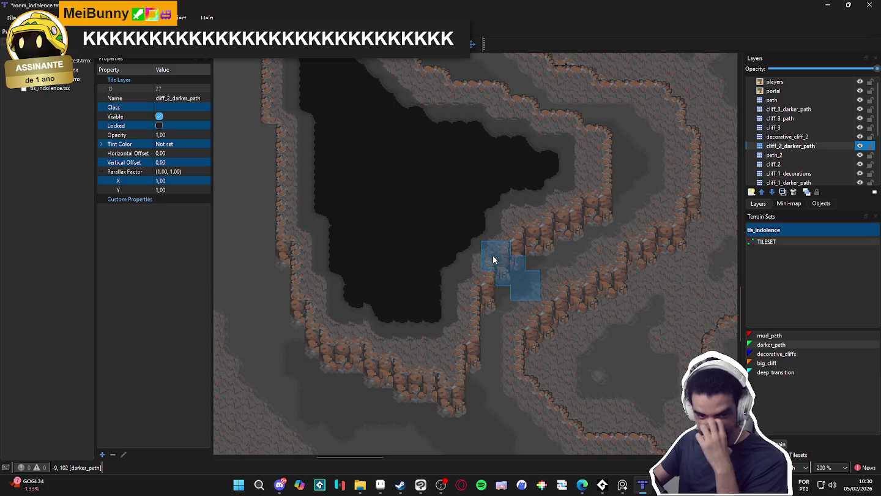
scroll(464, 276, "left", 5)
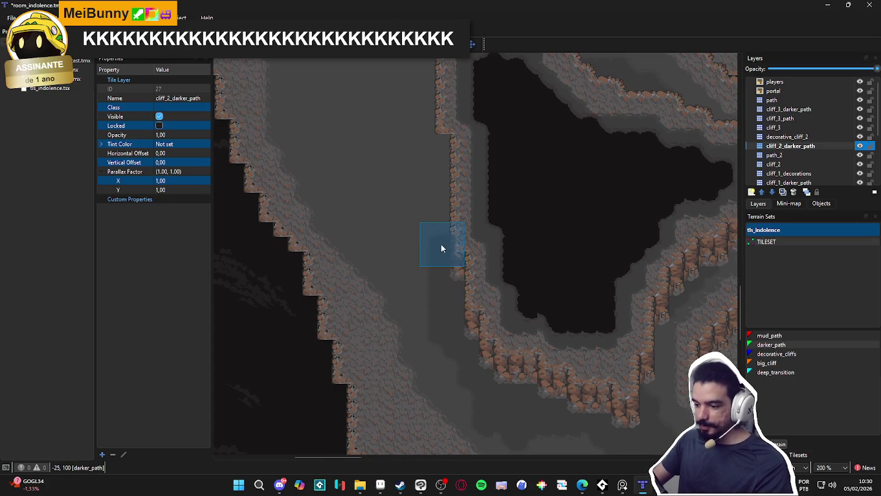
left_click_drag(428, 278, 406, 213)
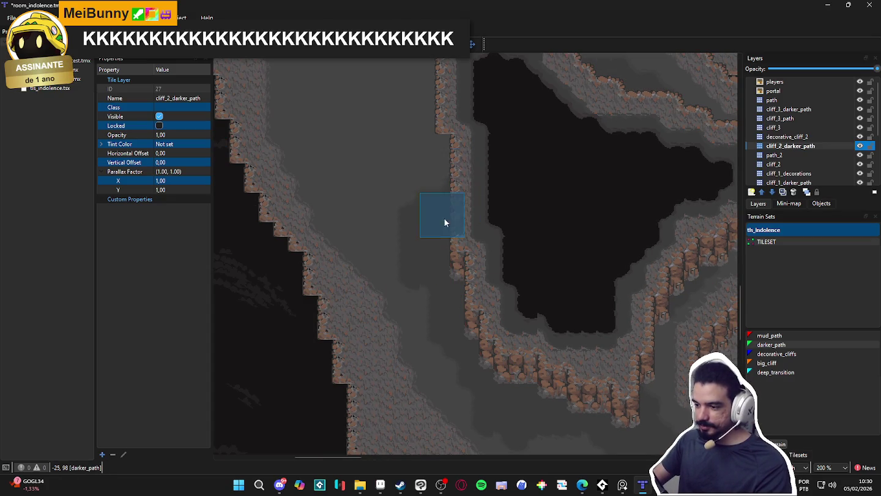
scroll(428, 245, "up", 3)
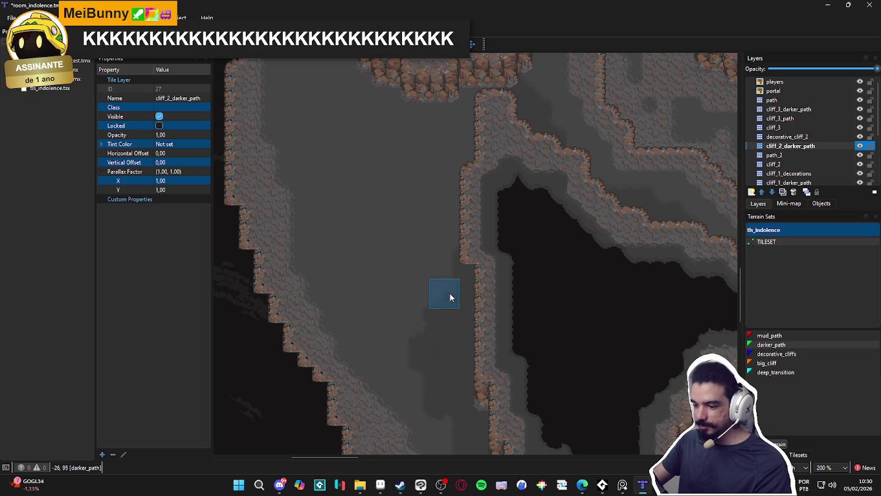
scroll(460, 229, "up", 3)
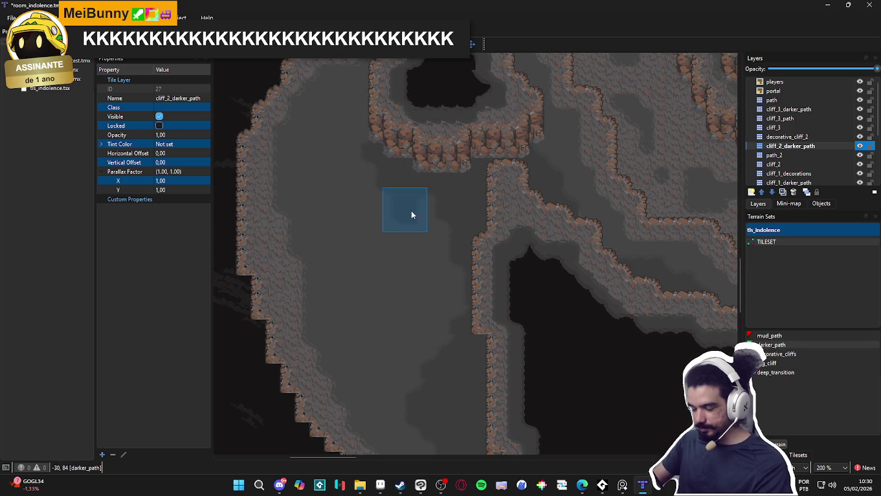
Cover the central light area with a darker_path patch extending upward.
left_click_drag(491, 193, 449, 330)
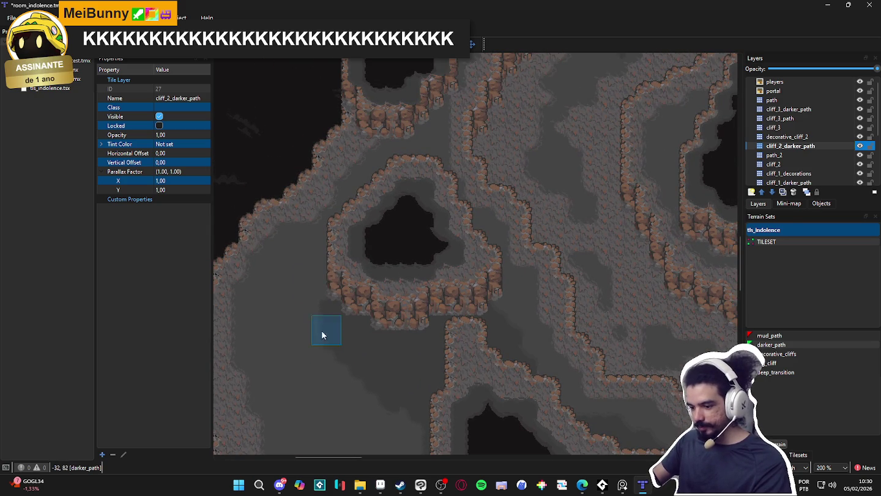
left_click_drag(404, 406, 447, 242)
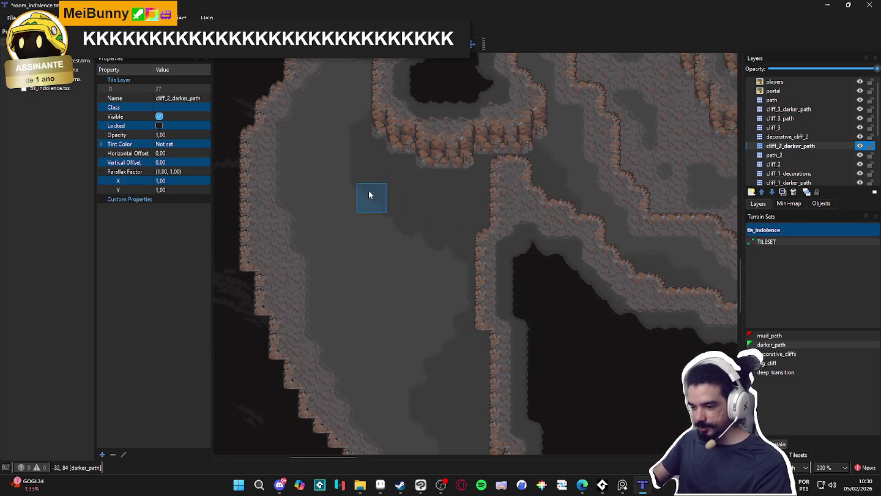
mouse_move(346, 282)
left_mouse_down()
mouse_move(385, 181)
mouse_move(395, 345)
left_mouse_up()
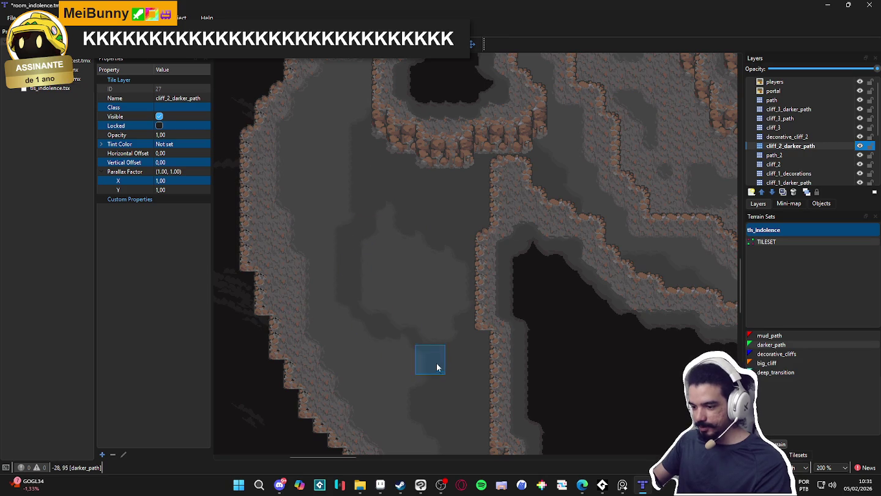
left_click_drag(433, 395, 409, 273)
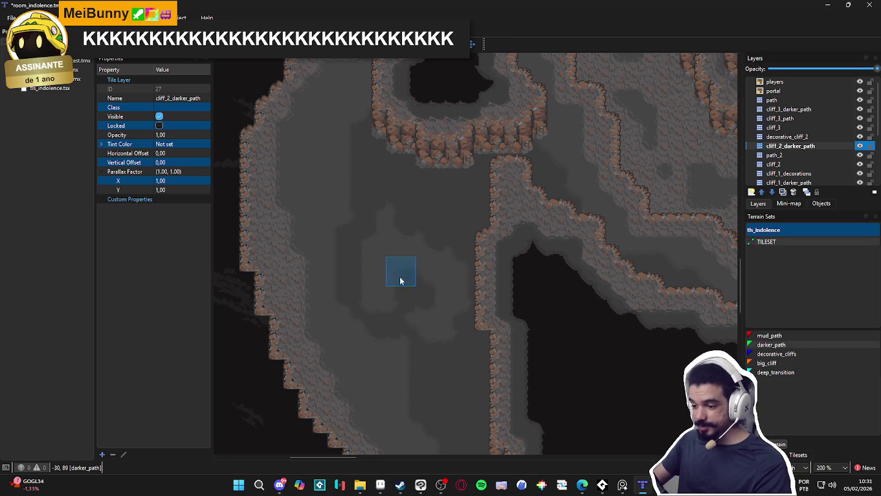
left_click(415, 331)
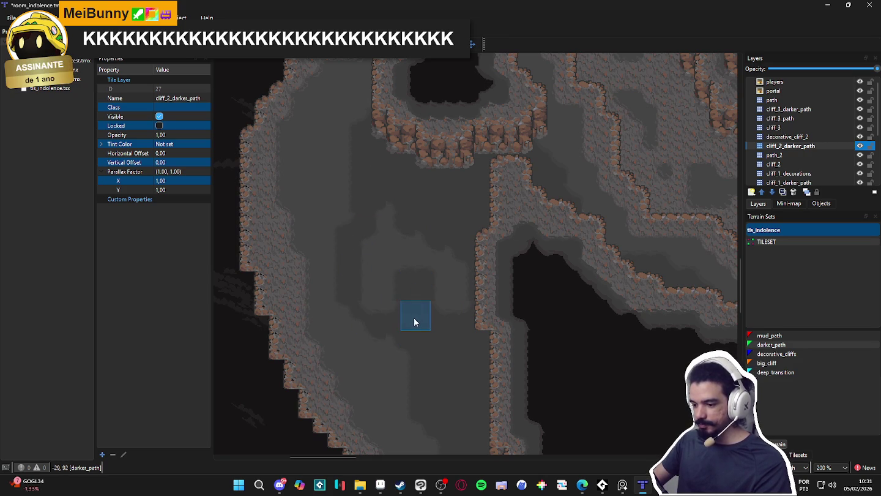
Zoom and pan around the whole room to inspect the cliff edges.
scroll(458, 350, "down", 1)
scroll(413, 376, "right", 5)
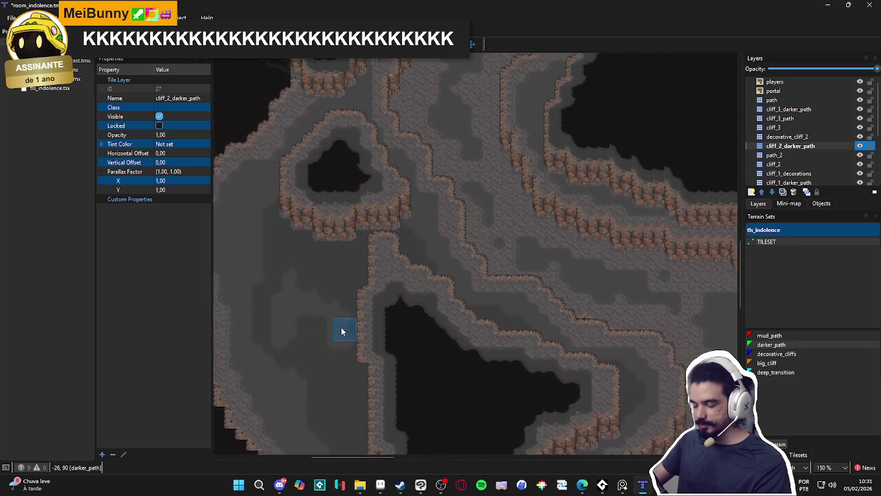
scroll(580, 377, "down", 2)
scroll(446, 273, "right", 5)
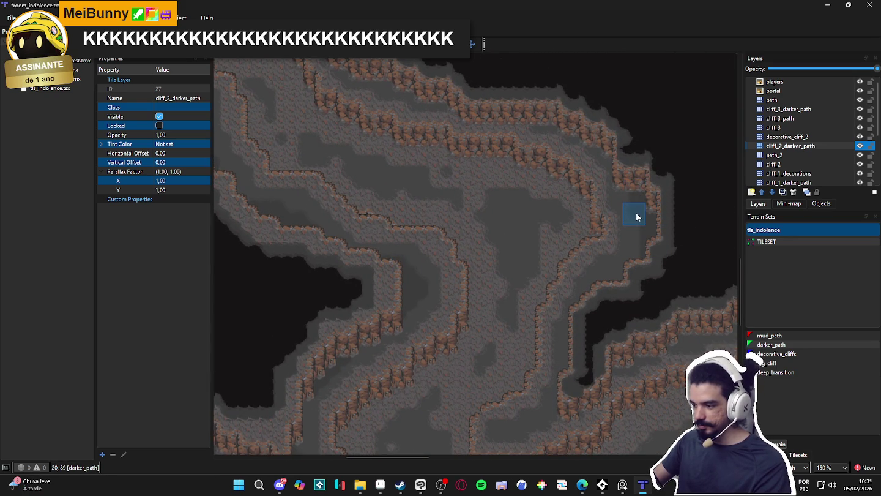
scroll(558, 214, "down", 3)
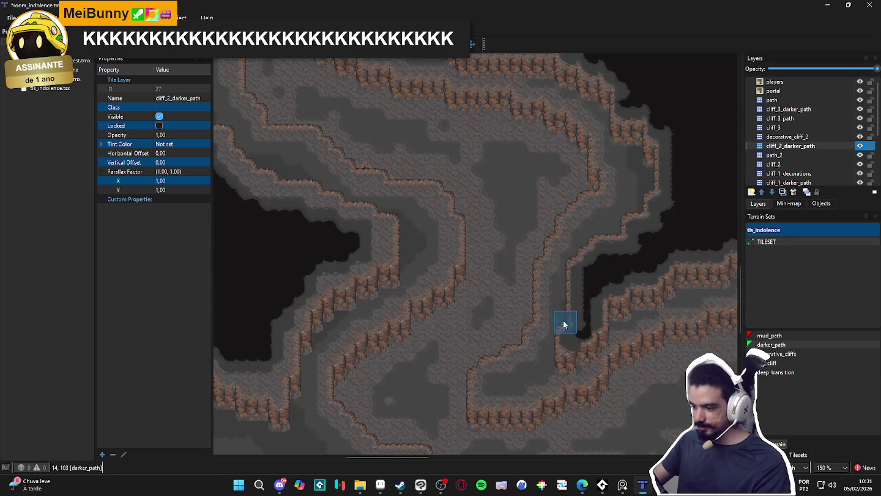
scroll(551, 343, "up", 10)
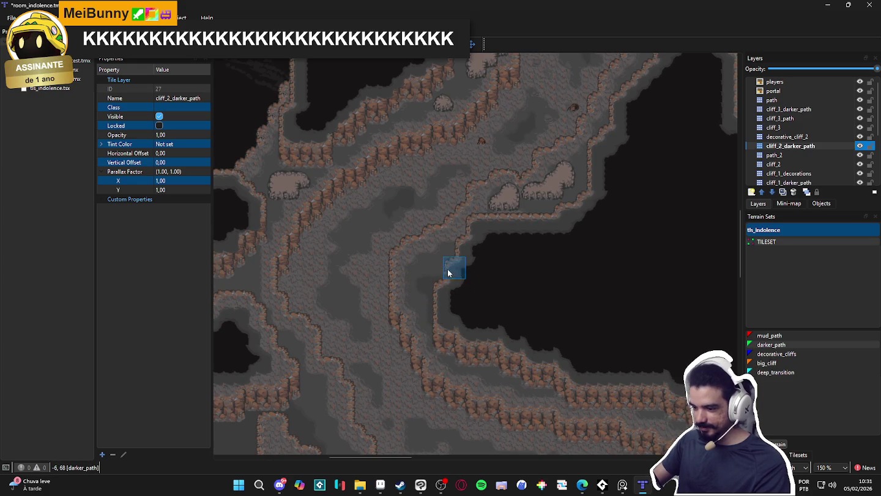
scroll(415, 272, "up", 2)
scroll(414, 271, "left", 3)
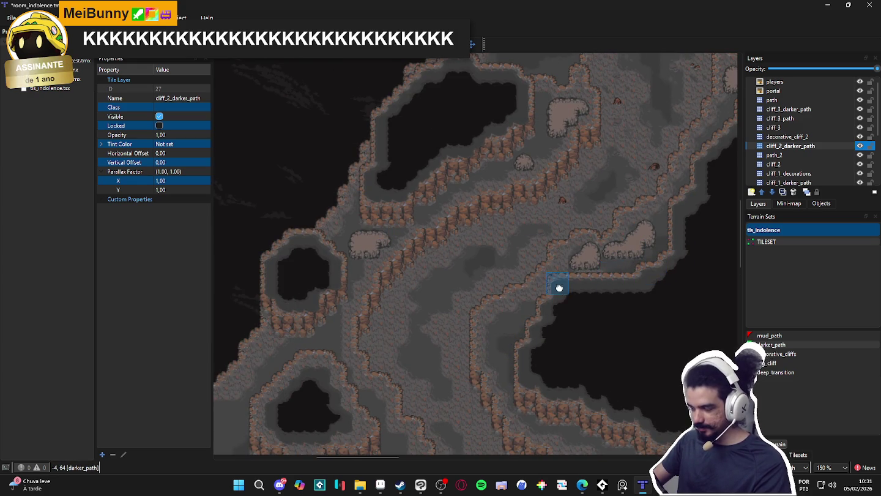
scroll(559, 291, "left", 3)
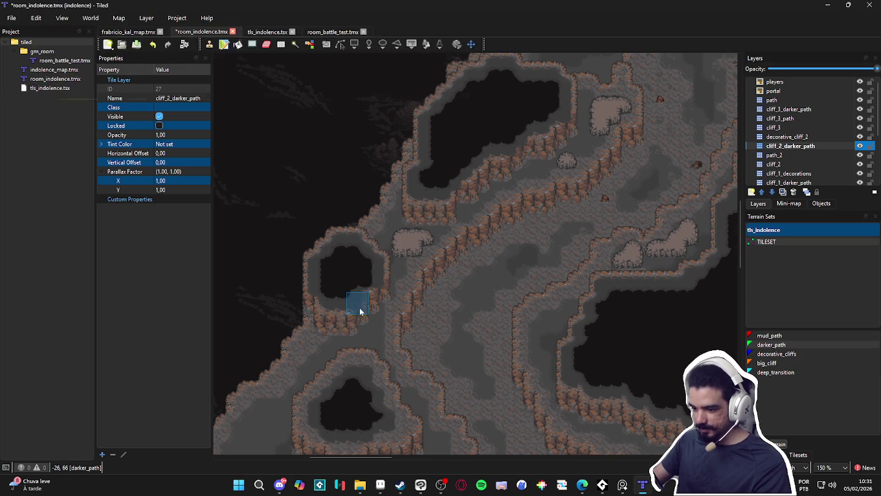
scroll(365, 340, "down", 1)
scroll(366, 335, "left", 1)
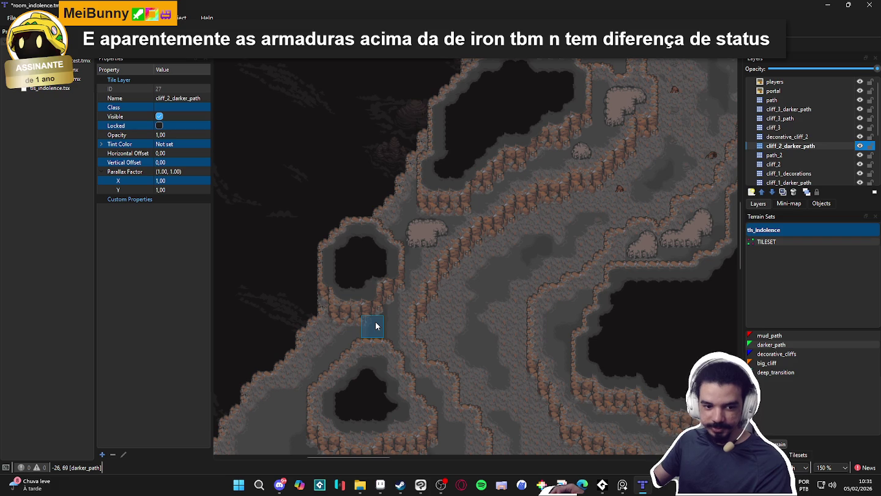
scroll(381, 339, "up", 2, "ctrl")
scroll(381, 334, "down", 2, "ctrl")
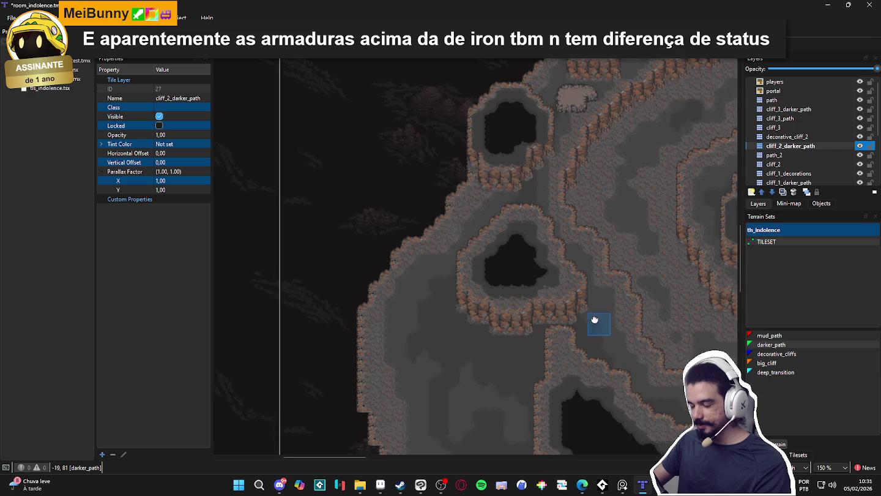
scroll(599, 323, "up", 2, "ctrl")
scroll(516, 301, "down", 5)
scroll(581, 112, "up", 3)
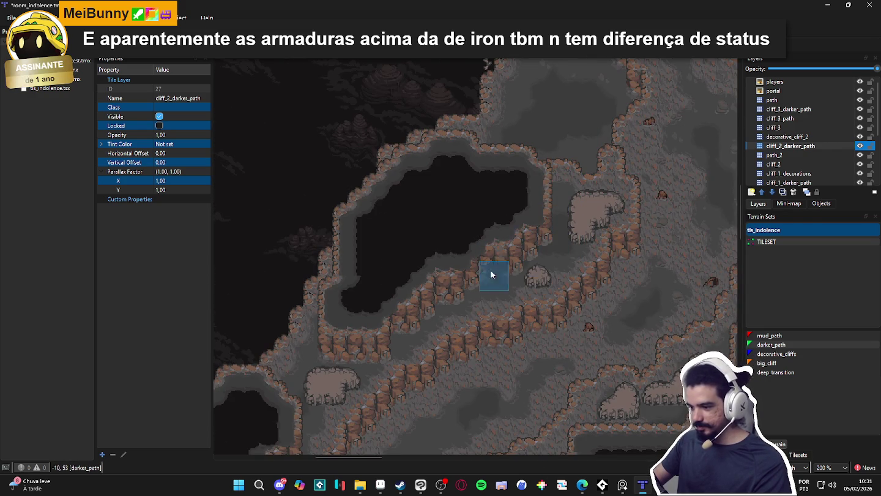
scroll(450, 292, "down", 2, "ctrl")
scroll(488, 257, "down", 1, "ctrl")
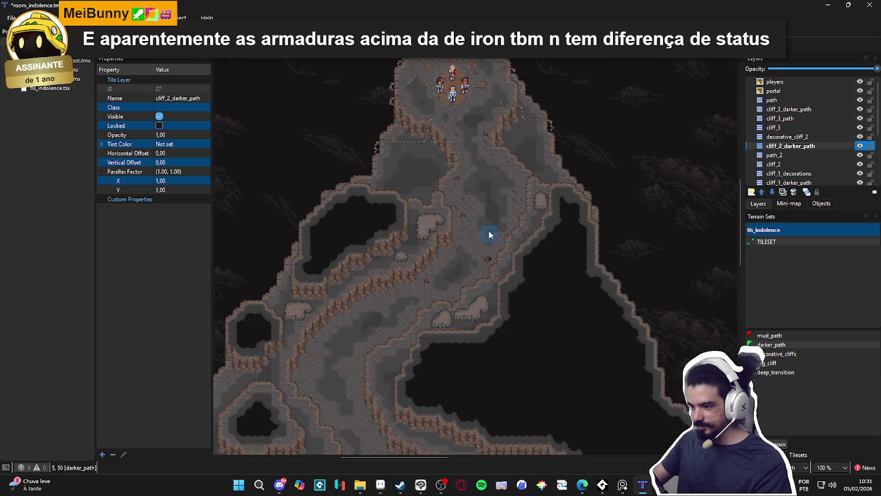
scroll(493, 227, "up", 1, "ctrl")
scroll(507, 138, "down", 1)
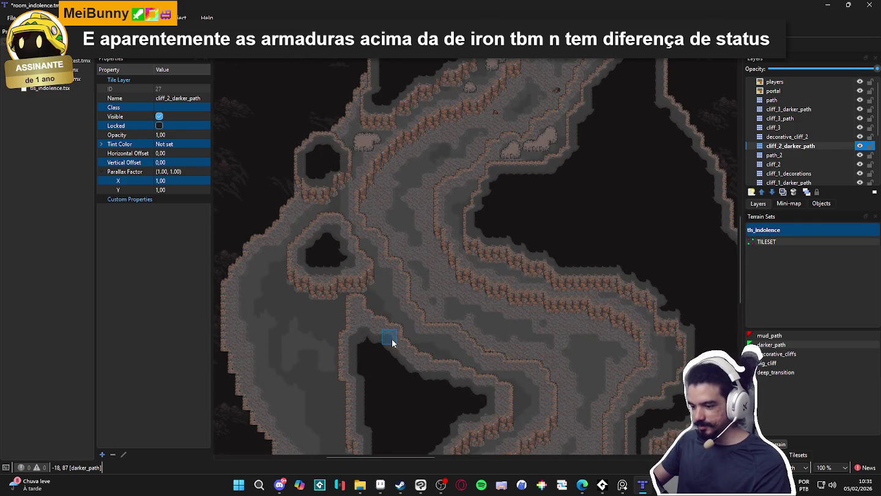
scroll(393, 343, "up", 1, "ctrl")
scroll(413, 367, "up", 1)
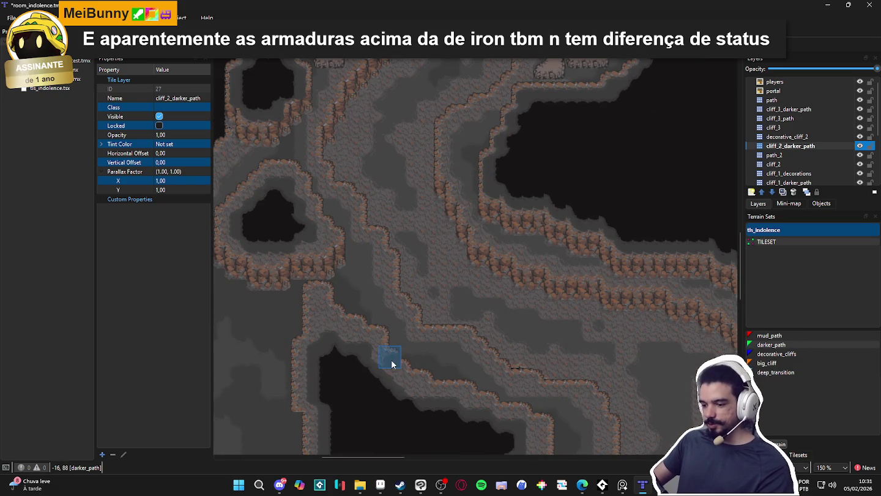
scroll(358, 342, "down", 1)
scroll(358, 341, "left", 1)
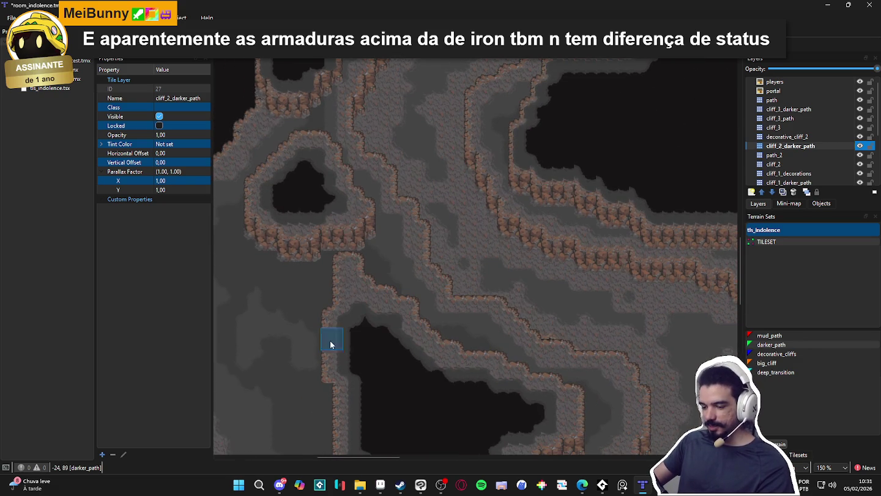
scroll(305, 352, "down", 2, "ctrl")
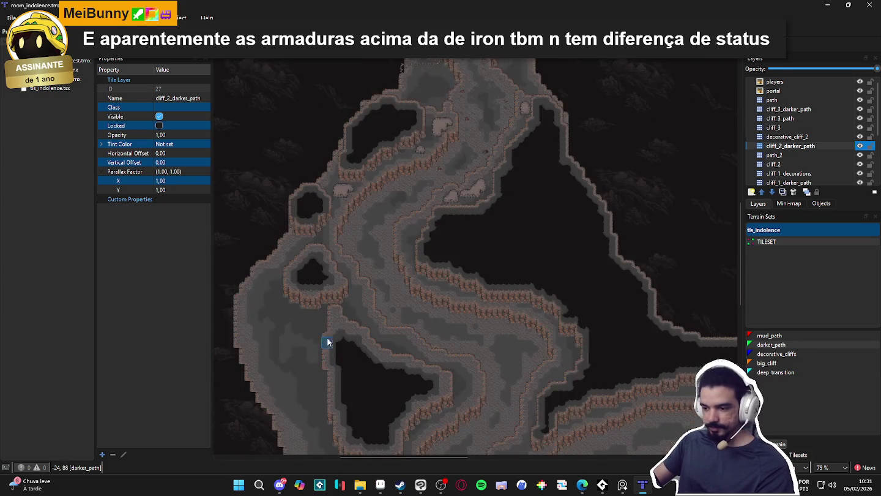
scroll(356, 319, "down", 1, "ctrl")
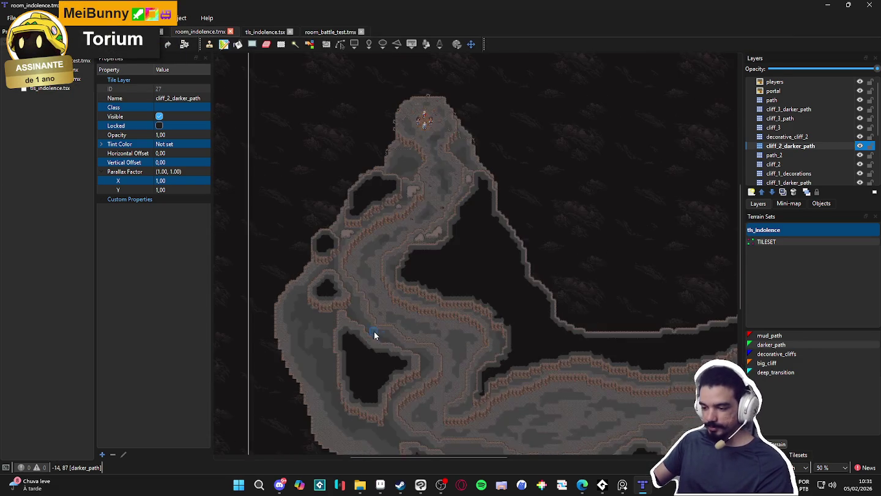
scroll(401, 256, "up", 4, "ctrl")
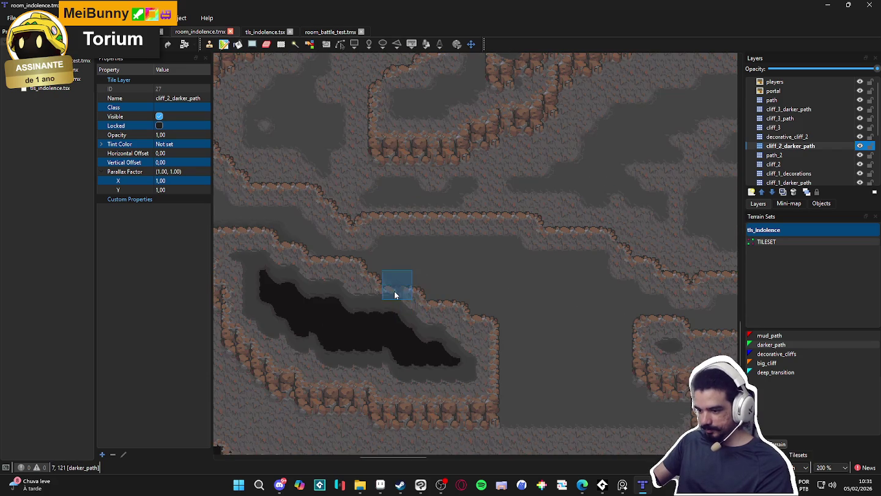
Paint darker_path terrain in a strip along the band beside the cliff edge.
mouse_move(394, 288)
left_mouse_down()
mouse_move(518, 286)
mouse_move(555, 360)
mouse_move(527, 372)
mouse_move(577, 380)
mouse_move(535, 291)
mouse_move(634, 348)
mouse_move(570, 299)
mouse_move(593, 311)
left_mouse_up()
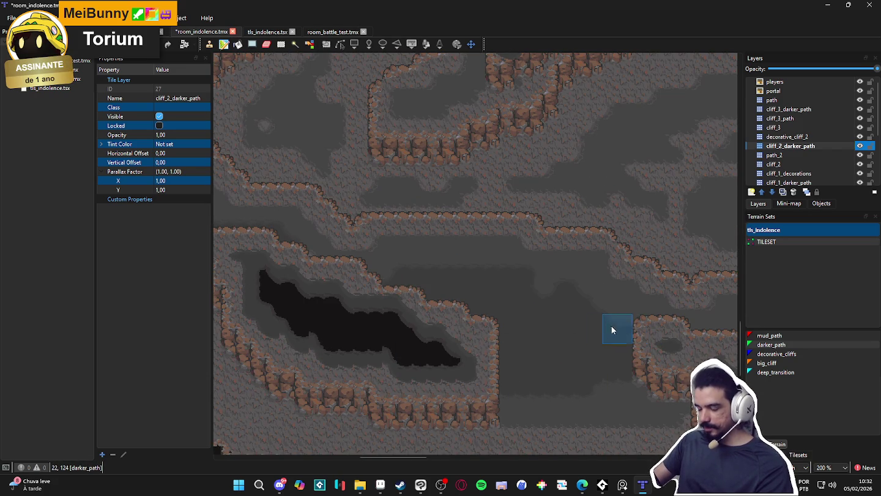
mouse_move(540, 299)
left_mouse_down()
mouse_move(439, 273)
mouse_move(456, 264)
left_mouse_up()
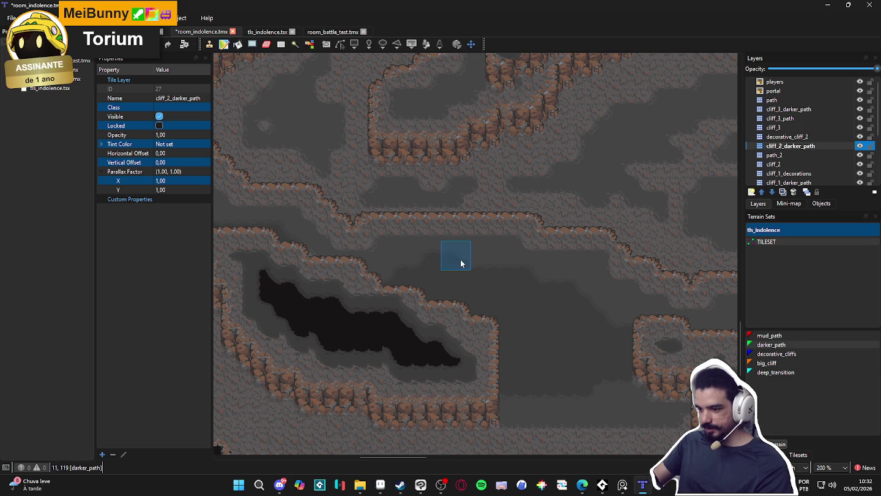
scroll(356, 354, "right", 5)
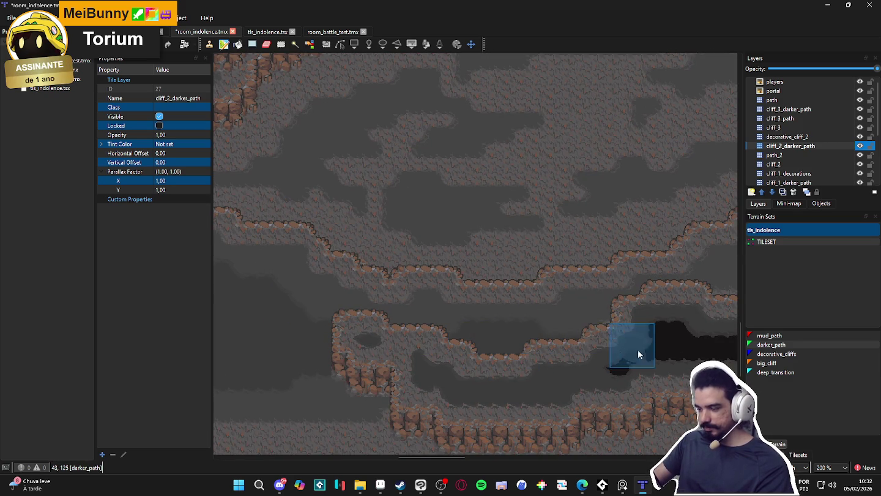
scroll(484, 340, "right", 5)
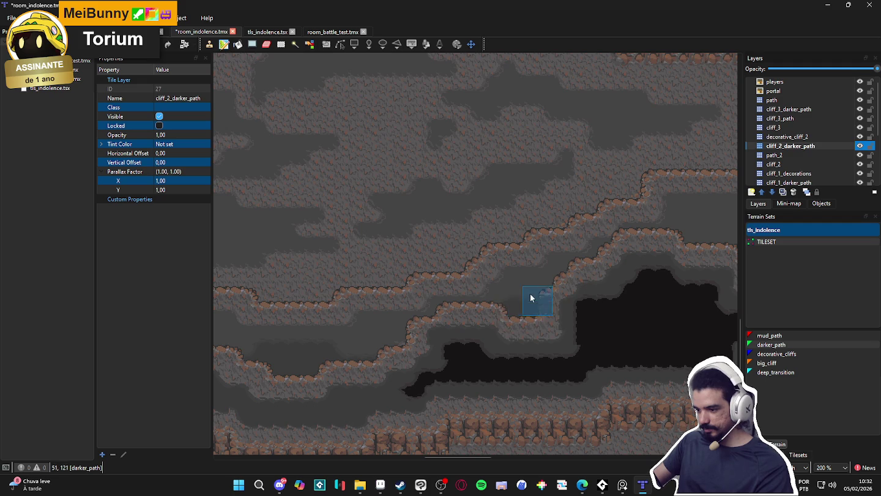
scroll(564, 301, "right", 5)
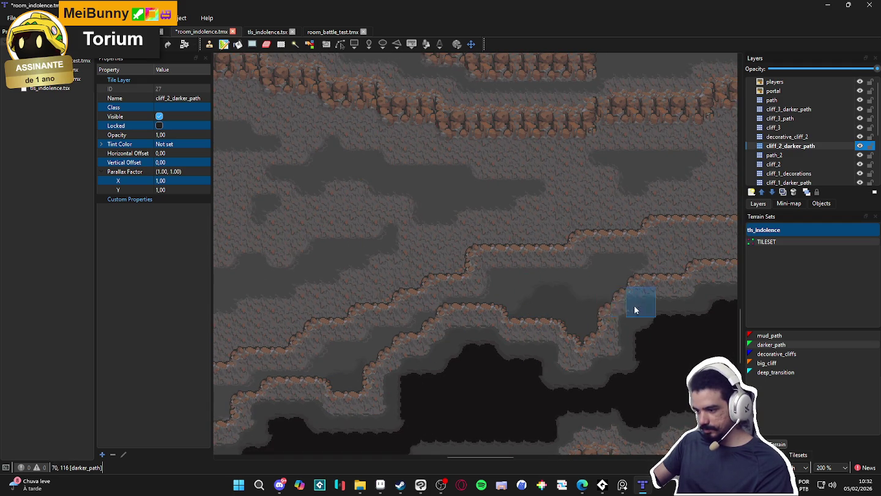
scroll(614, 325, "down", 1)
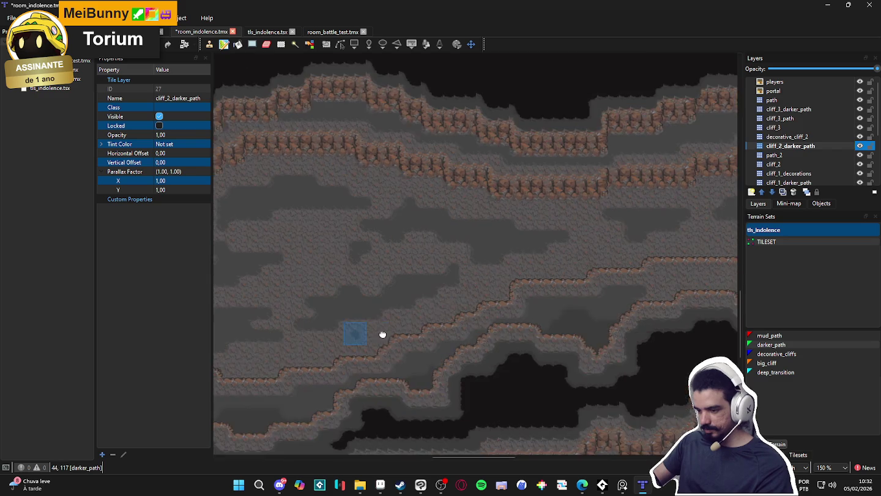
scroll(355, 334, "left", 10)
Pan around the map to review the darker_path bands, then select the decorative_cliff_2 layer.
scroll(458, 331, "up", 4)
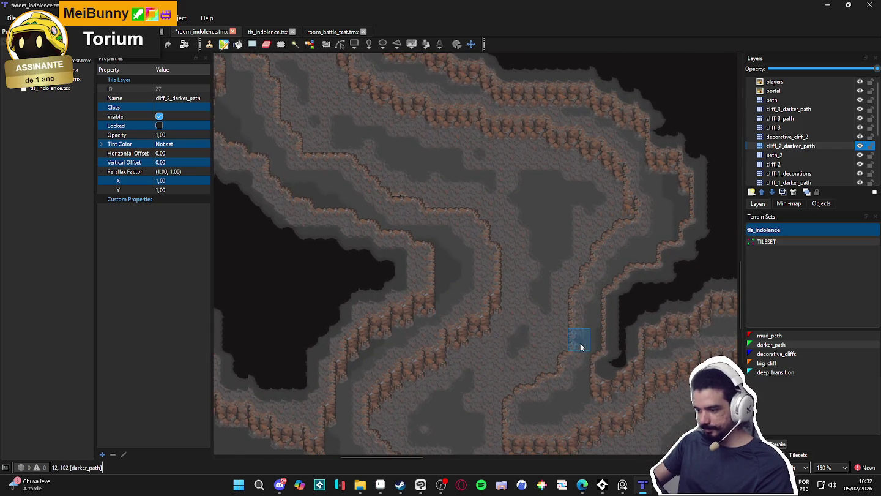
scroll(581, 371, "up", 1)
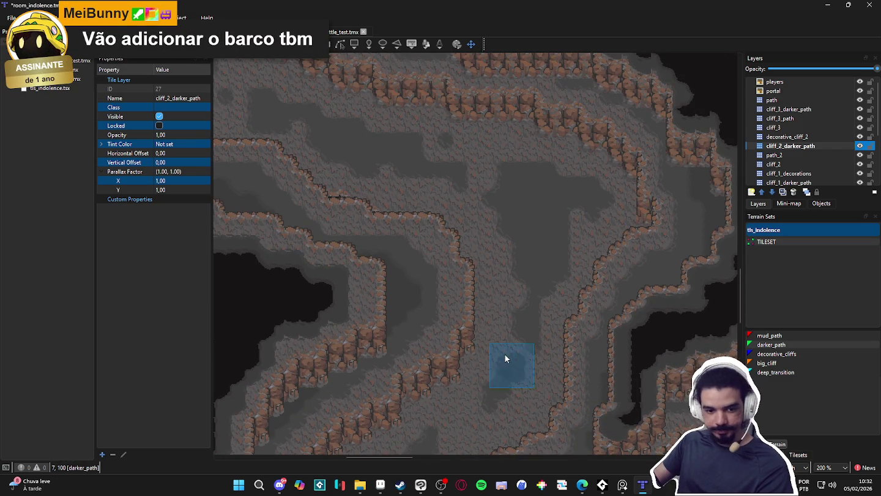
scroll(505, 354, "down", 1)
scroll(490, 333, "left", 5)
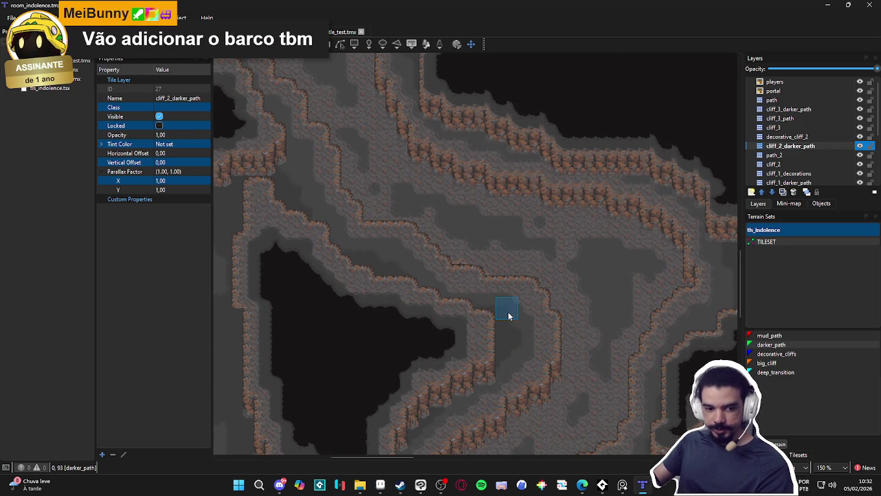
scroll(493, 309, "down", 1)
scroll(298, 358, "up", 1)
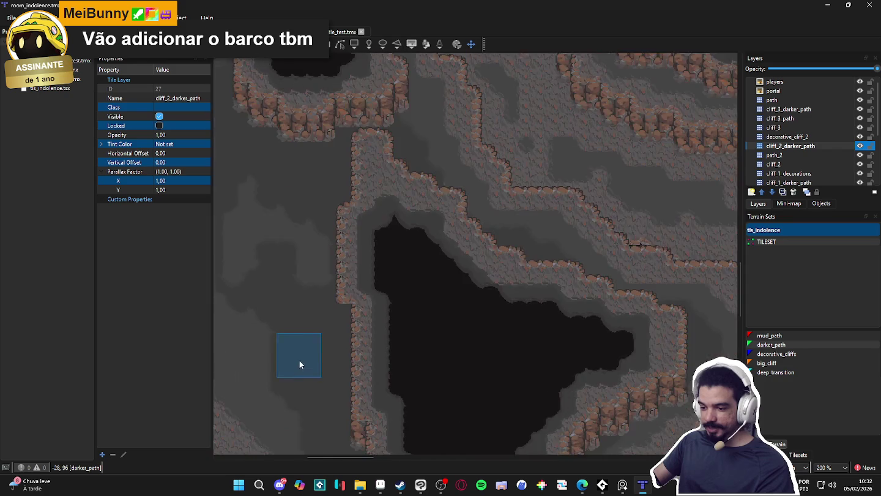
scroll(347, 423, "up", 1)
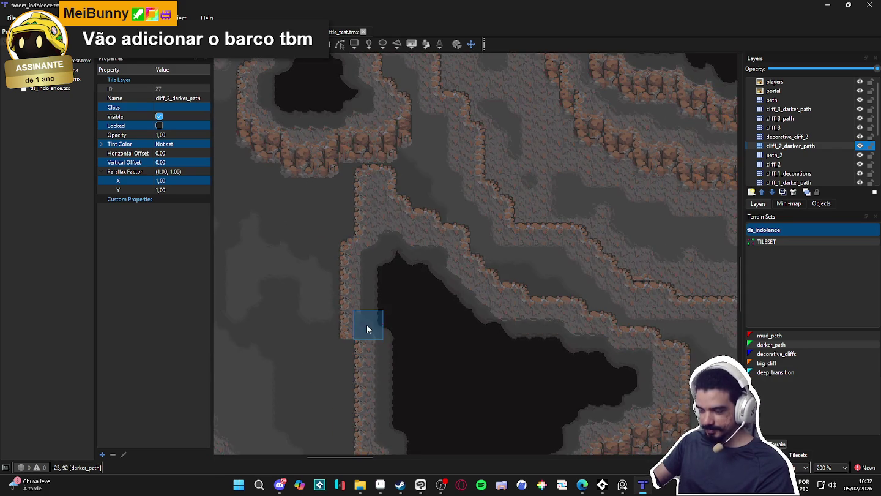
scroll(367, 328, "up", 8)
scroll(428, 286, "right", 3)
scroll(460, 334, "down", 3)
scroll(504, 224, "left", 2)
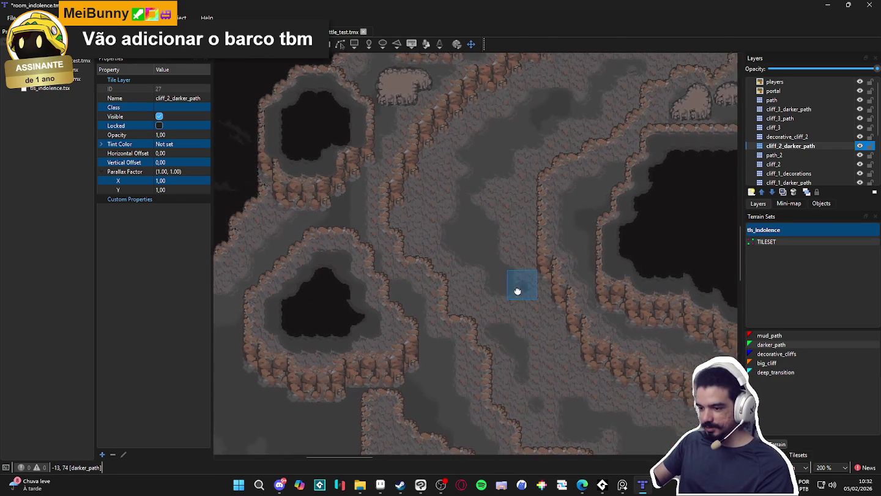
scroll(423, 277, "up", 1)
scroll(407, 257, "down", 3)
scroll(553, 257, "left", 3)
scroll(352, 220, "right", 3)
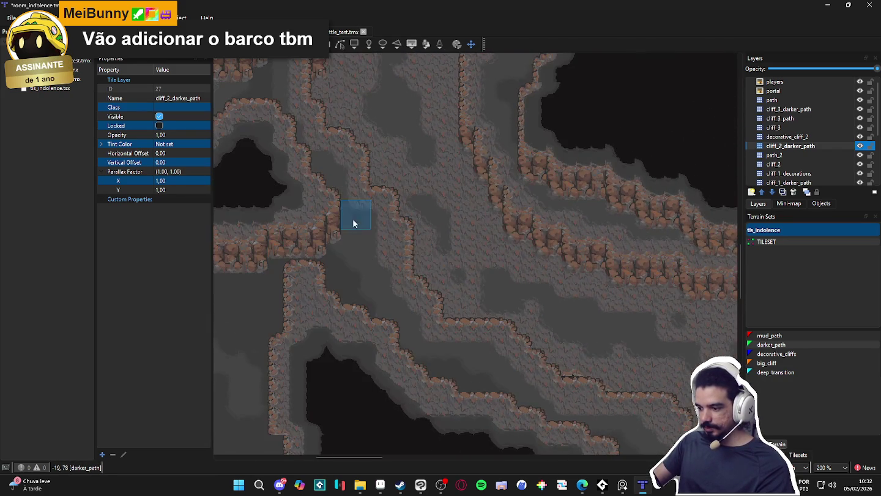
scroll(520, 241, "down", 1)
scroll(465, 277, "down", 3)
scroll(490, 342, "down", 3)
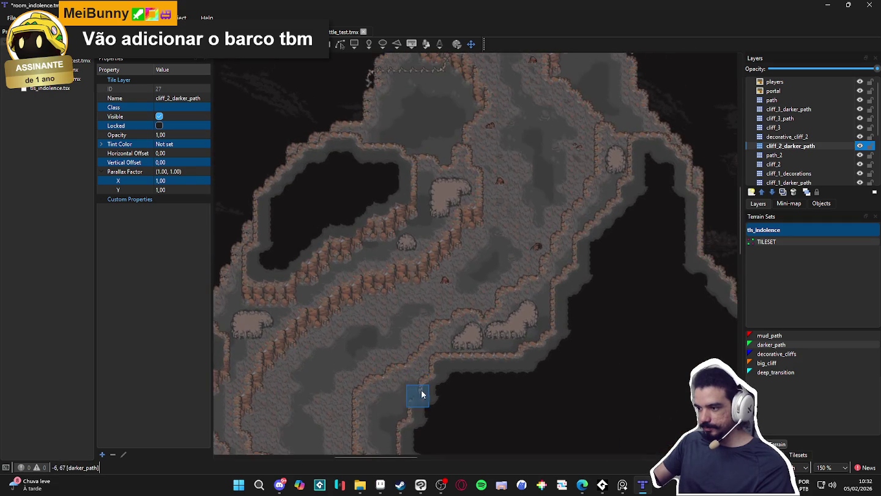
scroll(422, 276, "down", 5)
scroll(434, 262, "right", 3)
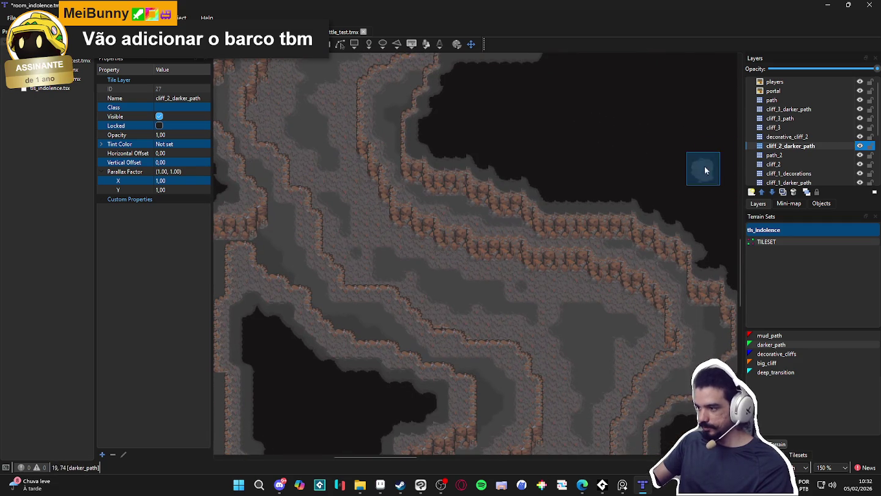
left_click(820, 138)
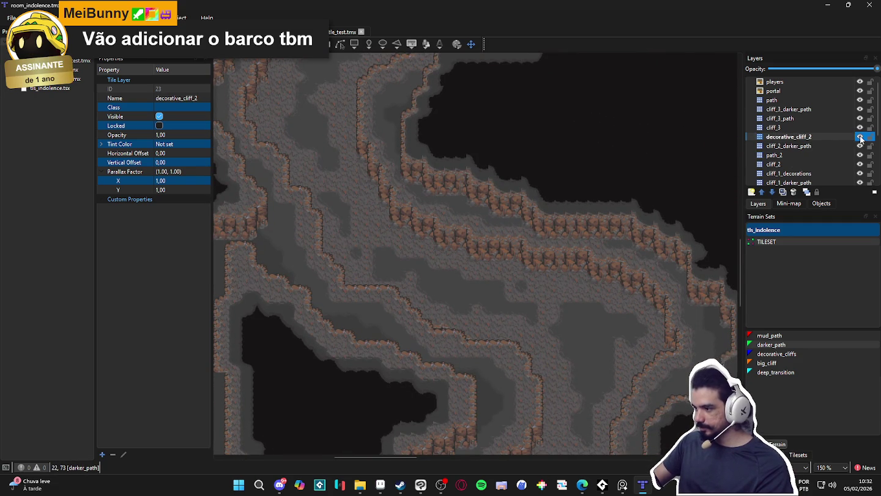
Choose the decorative_cliffs terrain and paint the first rock mounds and a cliff-top column on the path.
left_click(786, 355)
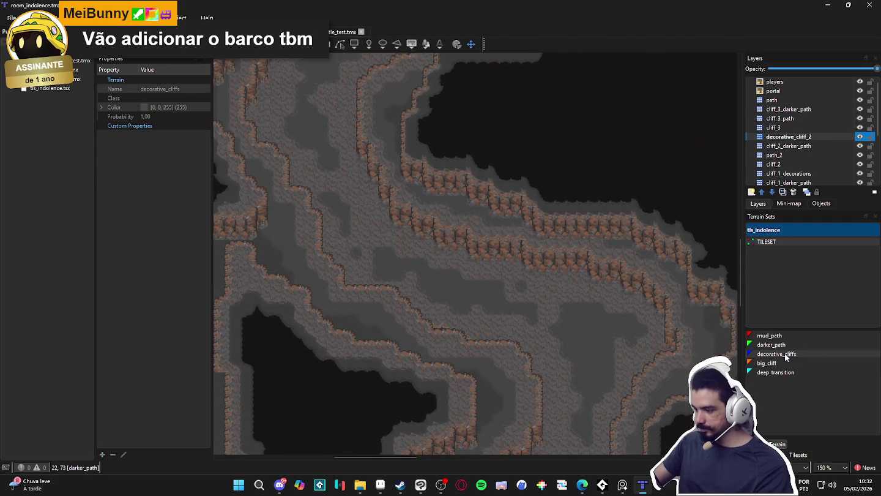
scroll(441, 293, "up", 2)
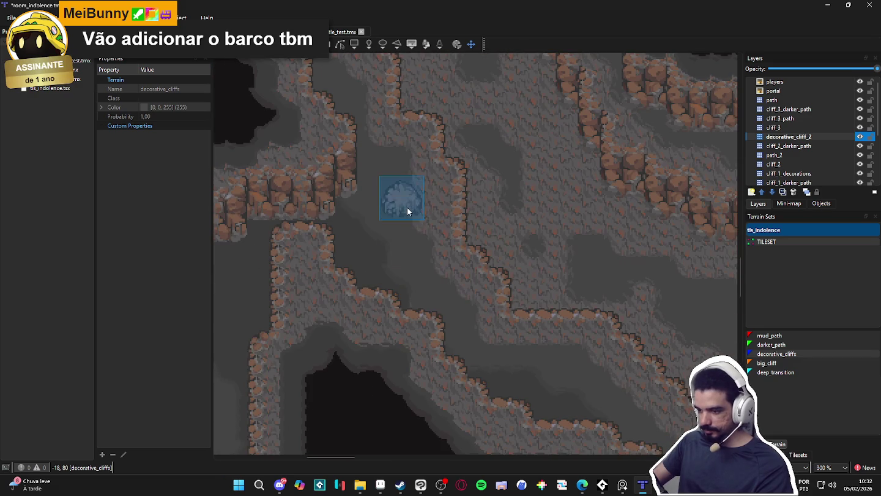
left_click_drag(408, 209, 414, 248)
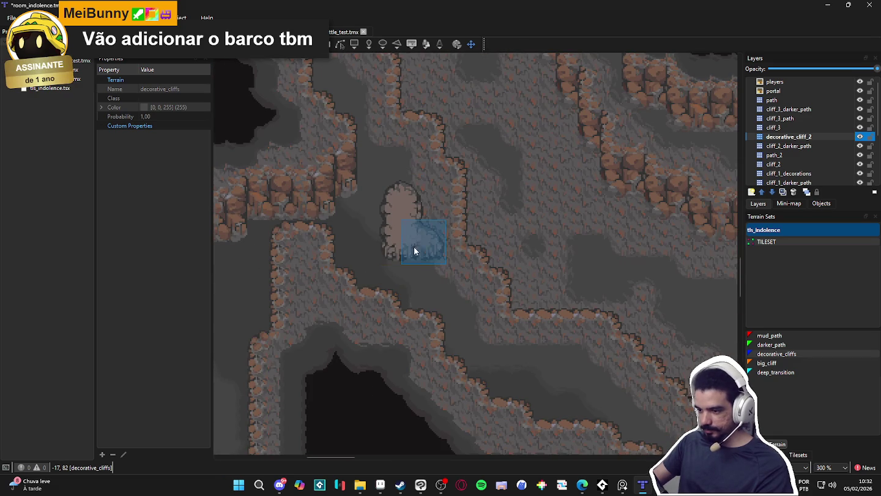
left_click(572, 372)
scroll(581, 372, "down", 1)
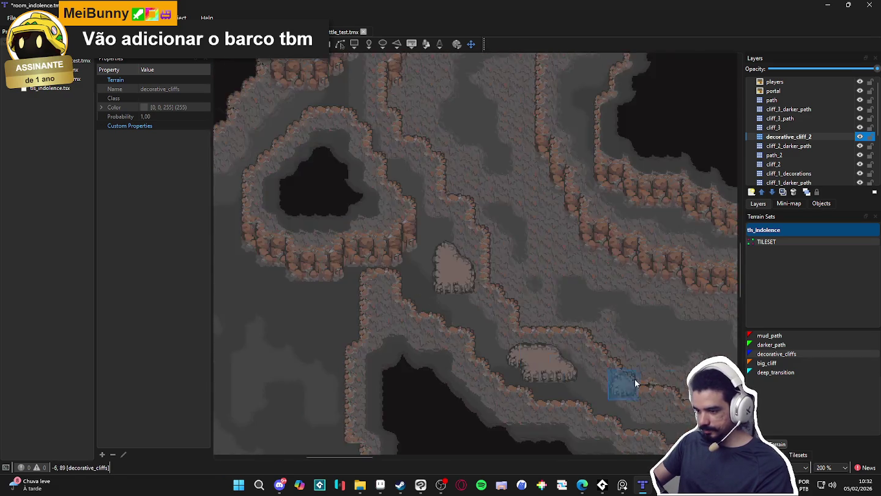
scroll(352, 291, "up", 2)
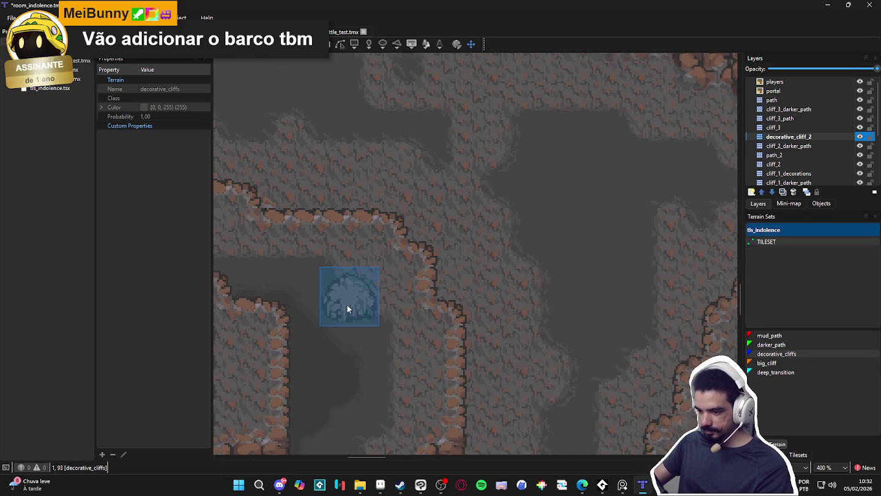
mouse_move(348, 308)
left_mouse_down()
mouse_move(354, 321)
mouse_move(404, 287)
left_mouse_up()
Paint a rounded rock outcrop and a separate rock patch on the cave floor.
scroll(366, 312, "down", 3)
scroll(404, 300, "down", 1)
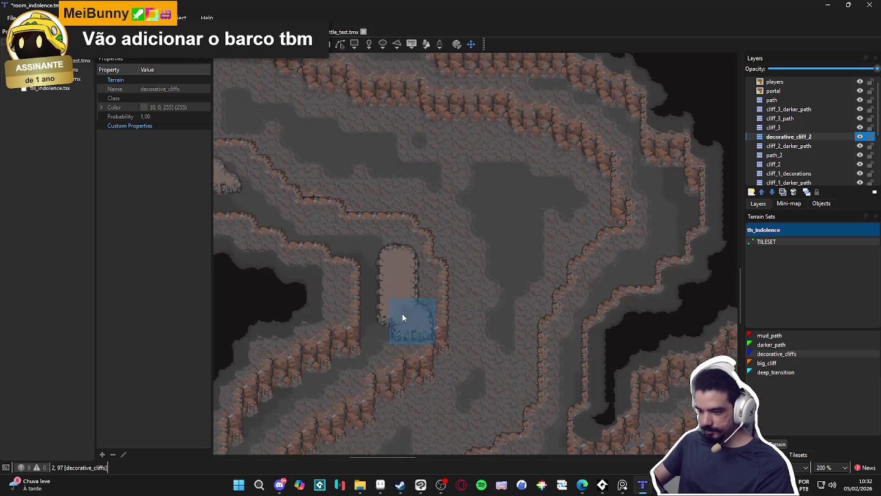
scroll(404, 311, "down", 1)
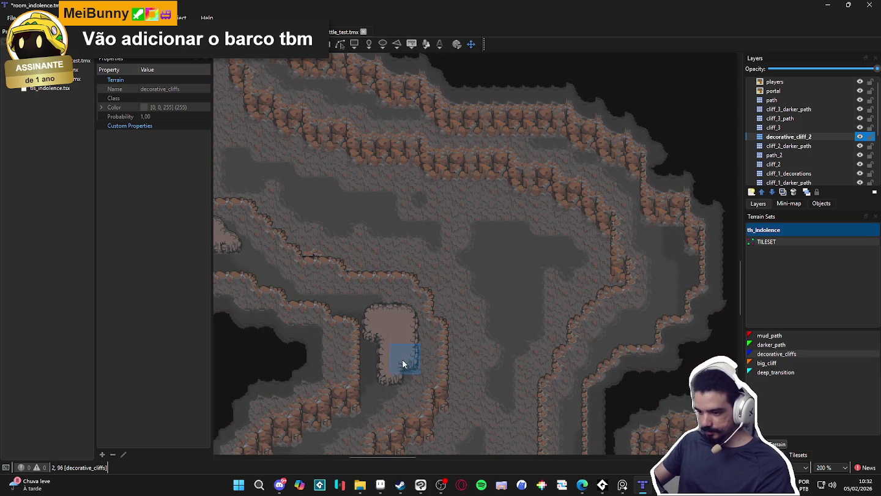
scroll(606, 312, "up", 2)
left_click(619, 224)
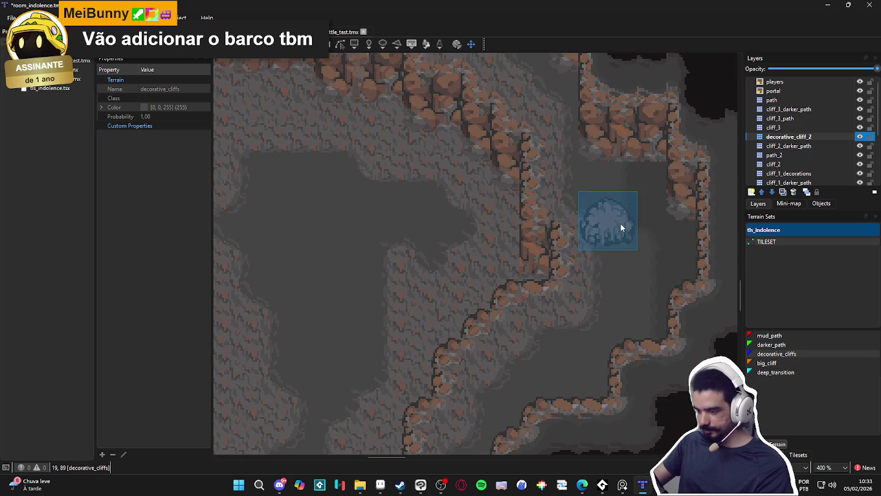
left_click_drag(625, 294, 598, 311)
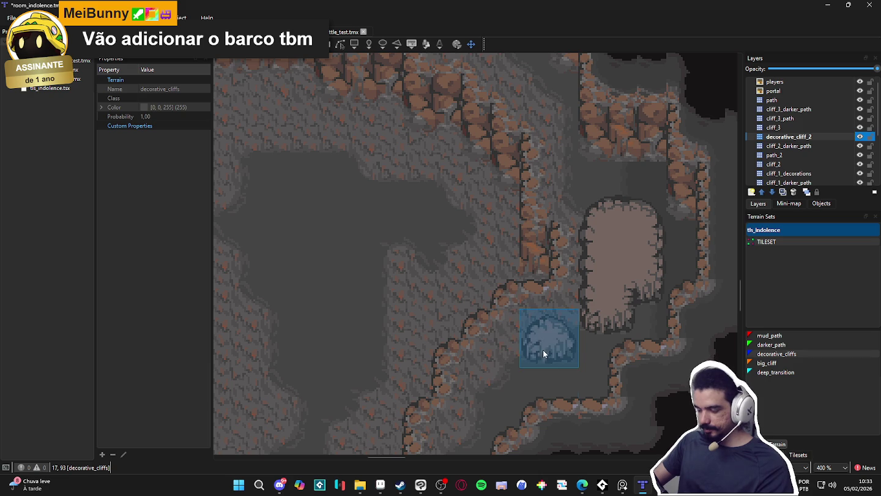
scroll(523, 375, "down", 2, "ctrl")
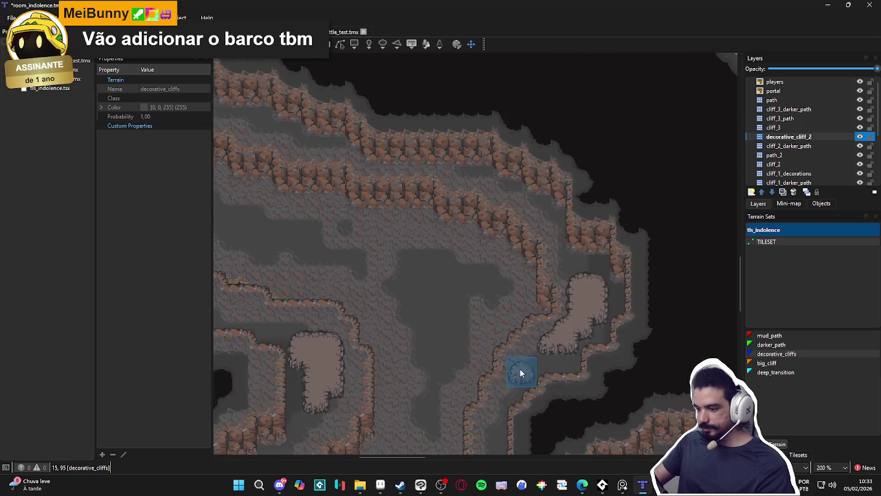
scroll(522, 376, "down", 1, "ctrl")
scroll(484, 342, "up", 1, "ctrl")
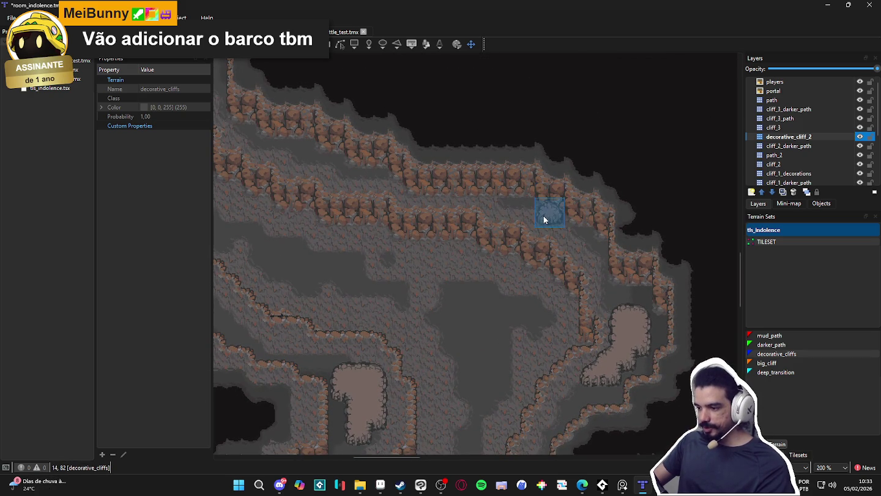
scroll(584, 273, "down", 3)
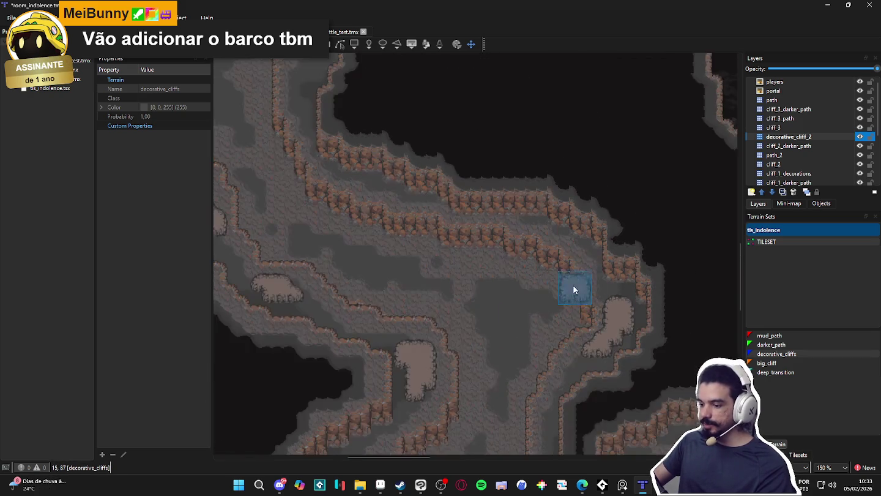
scroll(527, 184, "down", 1, "ctrl")
scroll(509, 270, "down", 3)
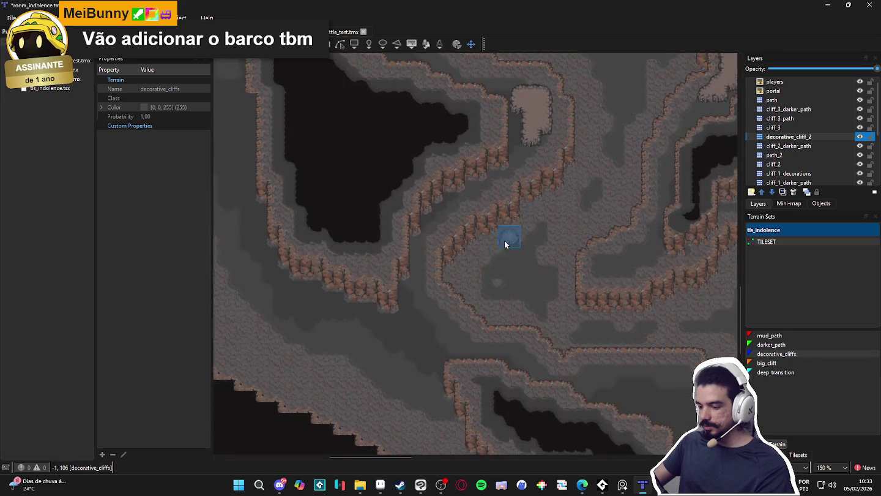
scroll(454, 327, "up", 2, "ctrl")
mouse_move(423, 304)
left_mouse_down()
mouse_move(439, 349)
mouse_move(452, 309)
mouse_move(480, 350)
mouse_move(496, 347)
mouse_move(476, 324)
mouse_move(401, 305)
mouse_move(431, 316)
left_mouse_up()
Add a cliff-edged rock outcrop and a small rounded rock beside the cliff.
scroll(429, 321, "down", 2)
scroll(343, 195, "left", 5)
left_click_drag(413, 279, 384, 275)
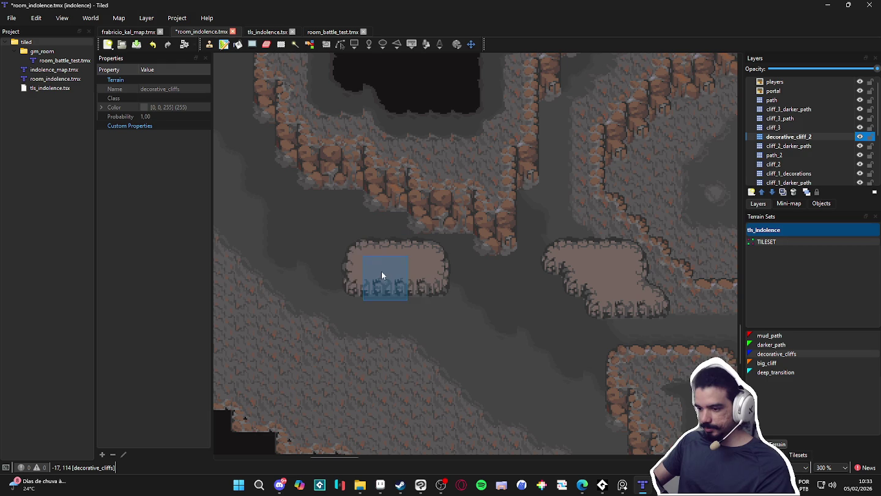
scroll(429, 277, "down", 1)
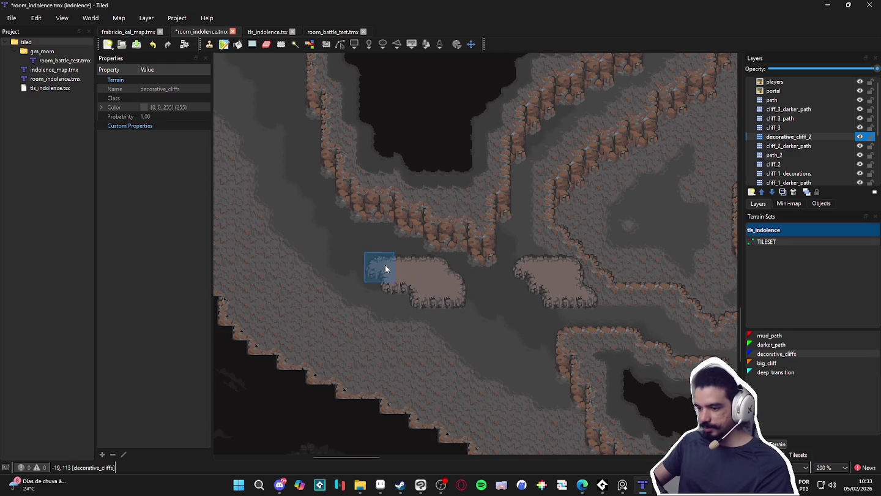
scroll(367, 257, "up", 2)
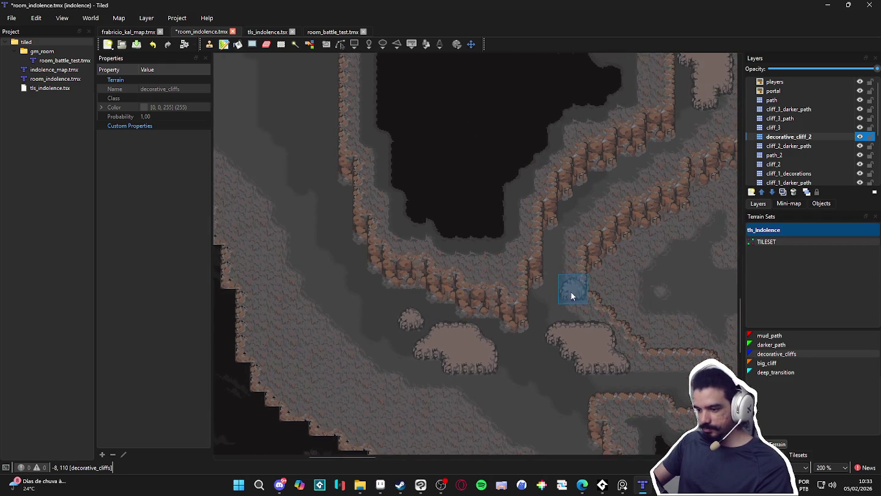
scroll(574, 293, "right", 4)
scroll(464, 306, "up", 1)
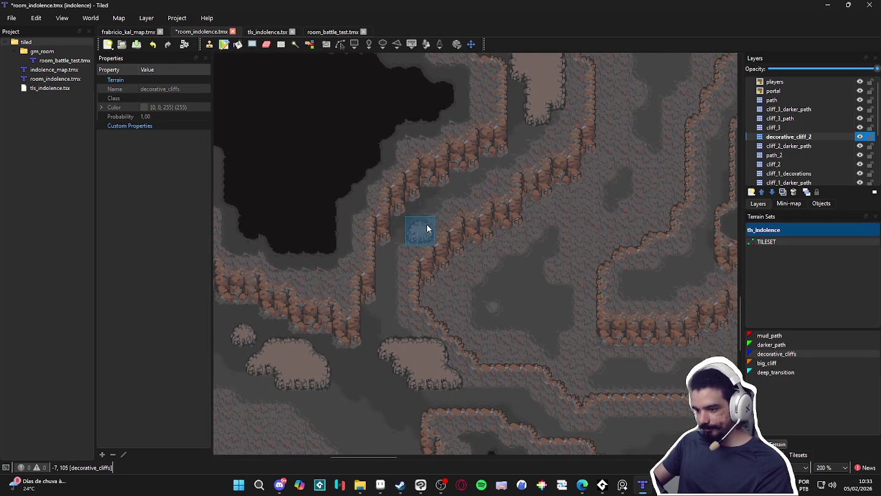
left_click(465, 184)
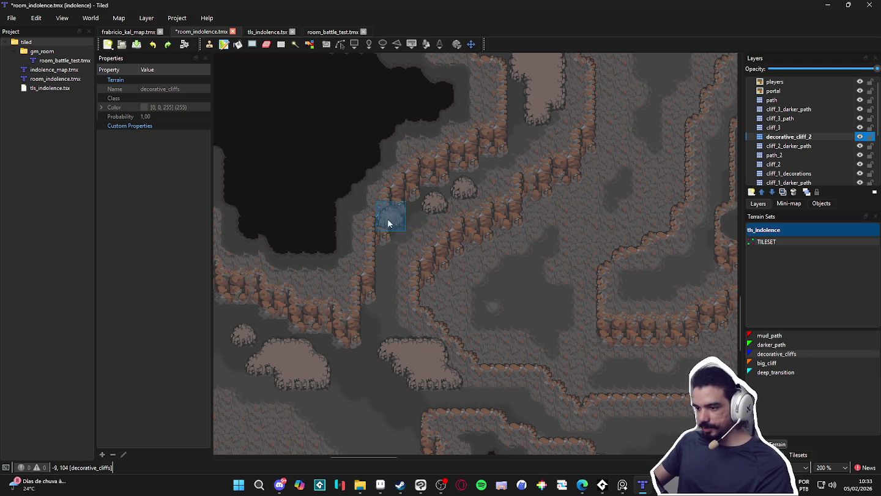
left_click(448, 201)
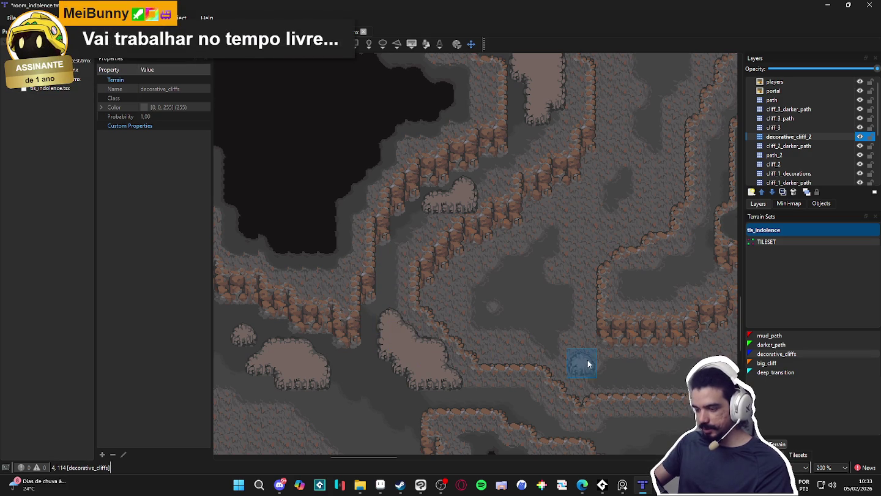
Paint two raised rock patches along the lower ledge at the bottom of the map.
scroll(526, 379, "right", 5)
scroll(526, 380, "down", 1)
mouse_move(477, 399)
left_mouse_down()
mouse_move(501, 402)
mouse_move(511, 417)
left_mouse_up()
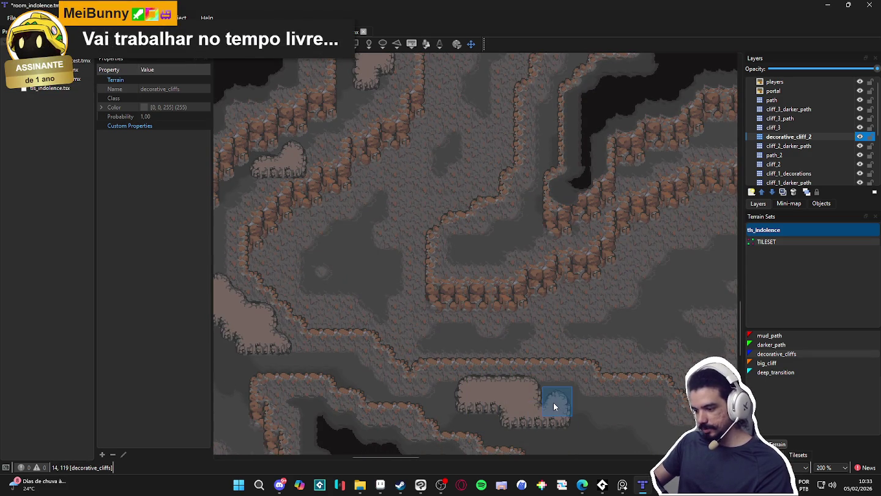
scroll(551, 392, "right", 3)
scroll(551, 393, "down", 1)
mouse_move(546, 383)
left_mouse_down()
mouse_move(574, 392)
mouse_move(584, 421)
left_mouse_up()
scroll(570, 410, "right", 1)
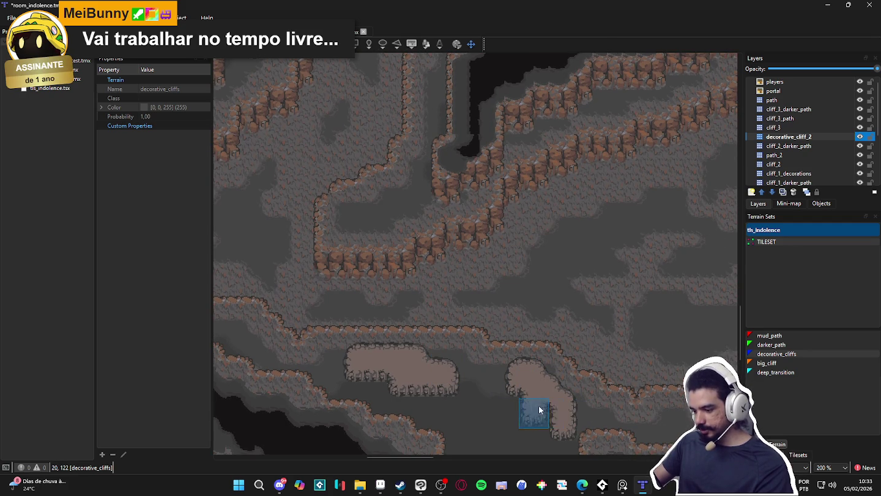
scroll(539, 404, "right", 3)
scroll(538, 404, "down", 1)
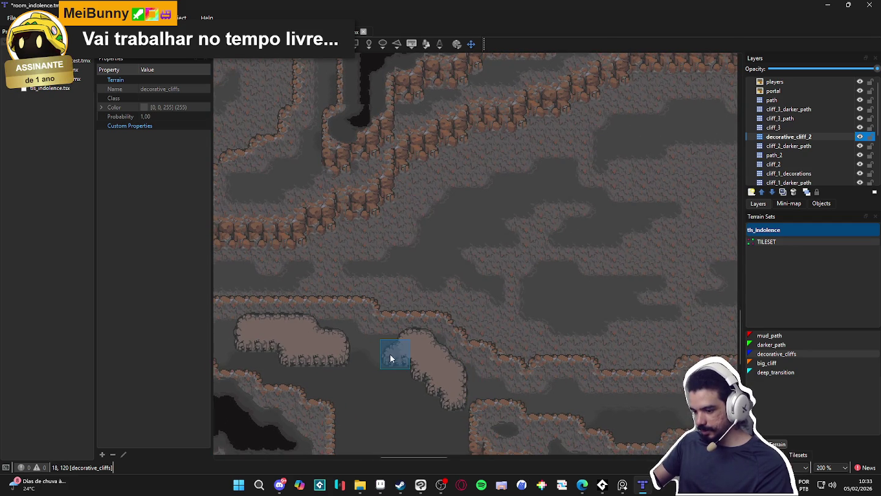
scroll(568, 385, "right", 1)
Stamp rock tiles on the lower cliff edge and join the lower-floor rock patches together.
left_click(516, 383)
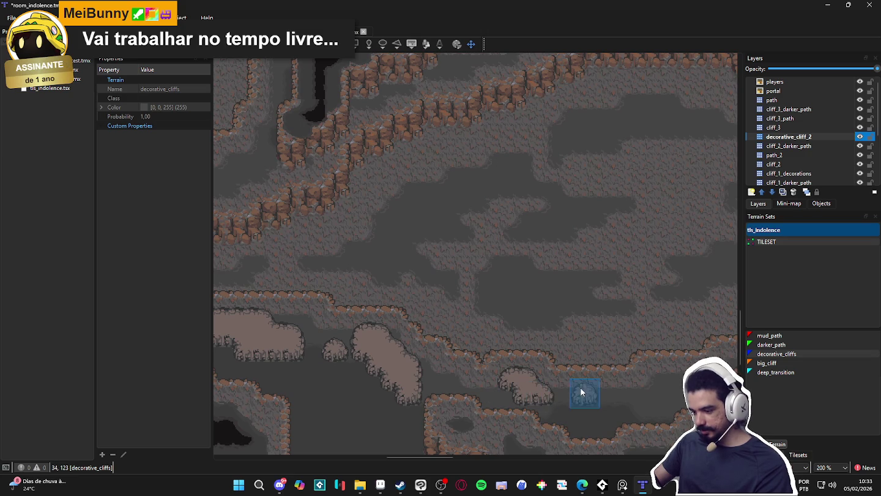
scroll(613, 388, "right", 1)
left_click(643, 383)
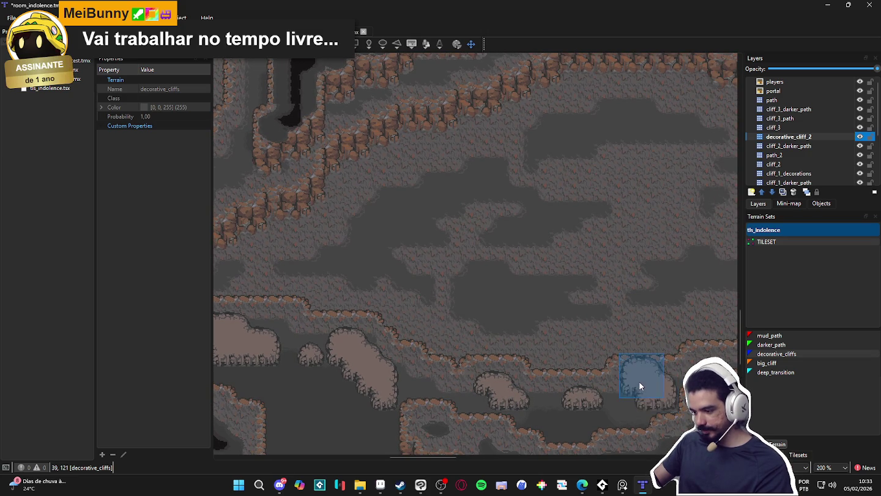
left_click_drag(644, 389, 607, 399)
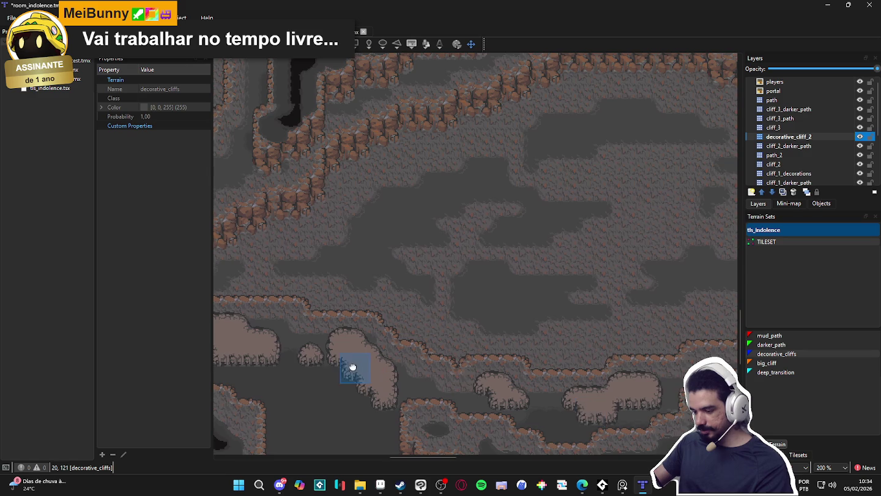
scroll(510, 394, "left", 2)
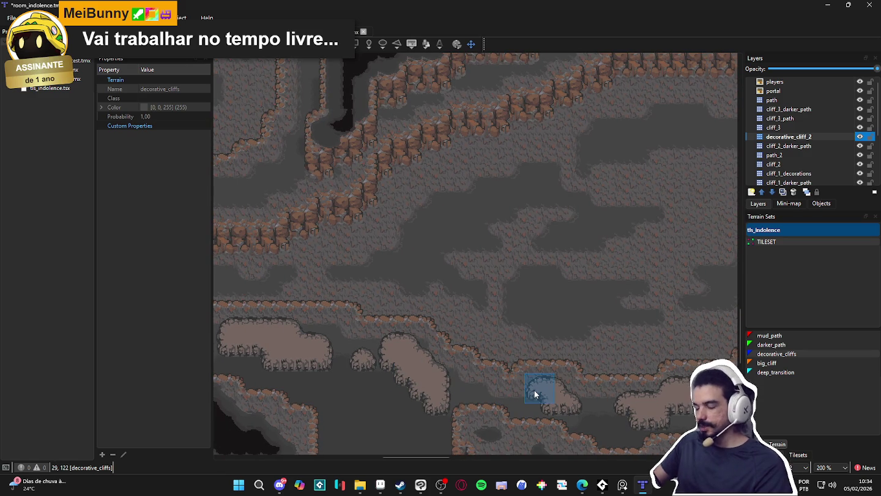
left_click(535, 393)
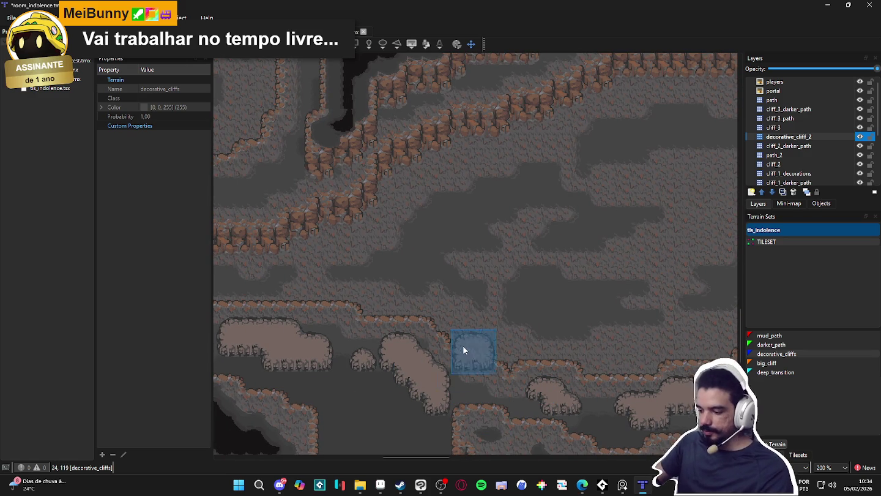
scroll(428, 331, "down", 1)
scroll(465, 334, "down", 1)
scroll(450, 341, "up", 2)
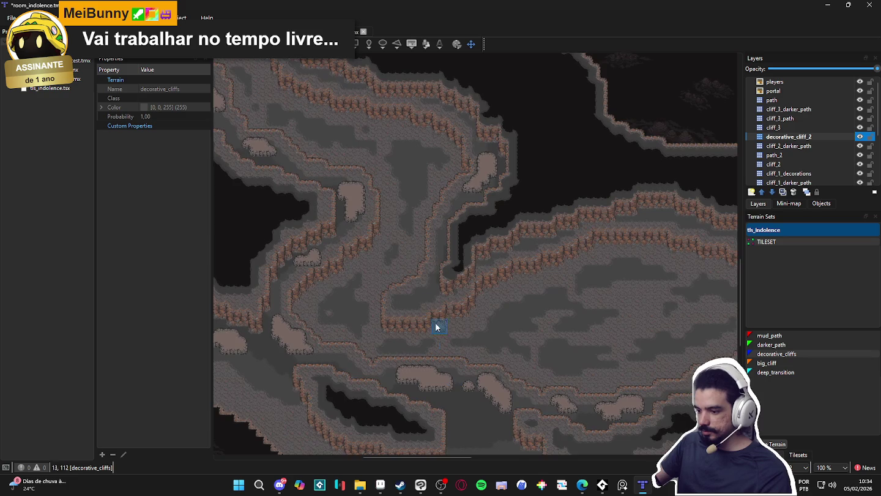
Paint a rock patch beside the cliff bend and save room_indolence.tmx.
left_click(409, 293)
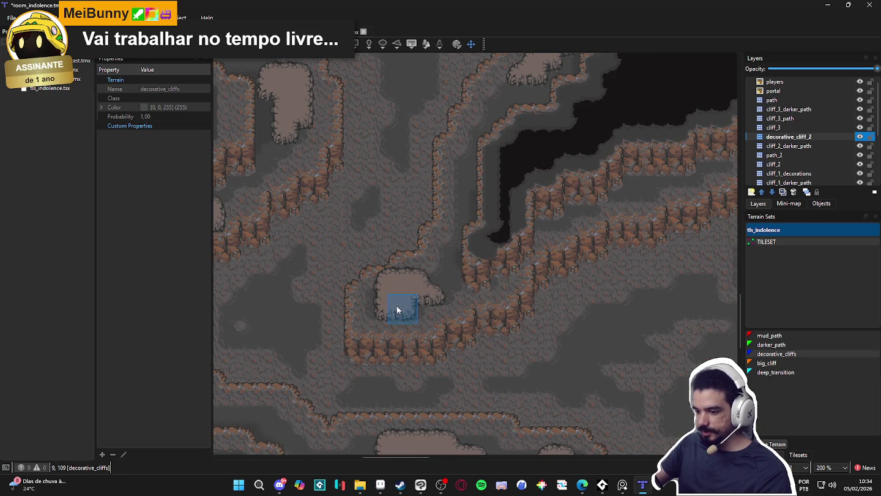
scroll(377, 314, "down", 2)
key("ctrl+s")
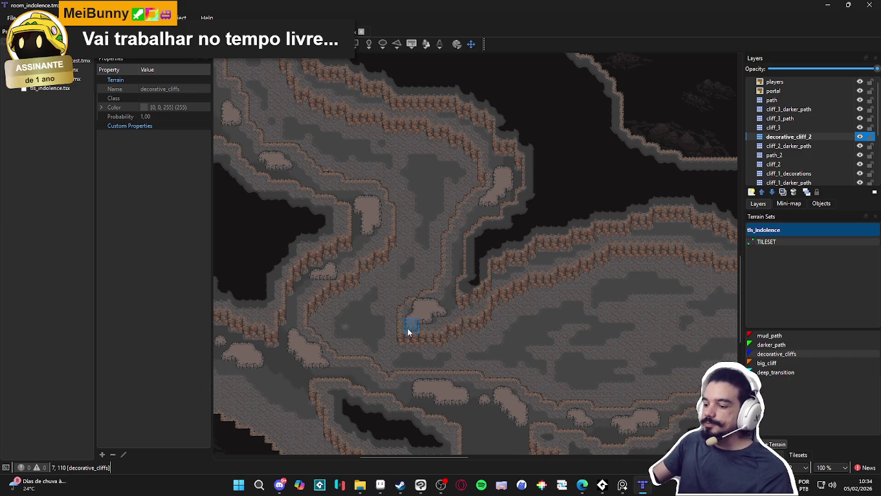
Stamp a decorative rock between the cliff rows, review the map, and save again.
scroll(429, 323, "down", 1)
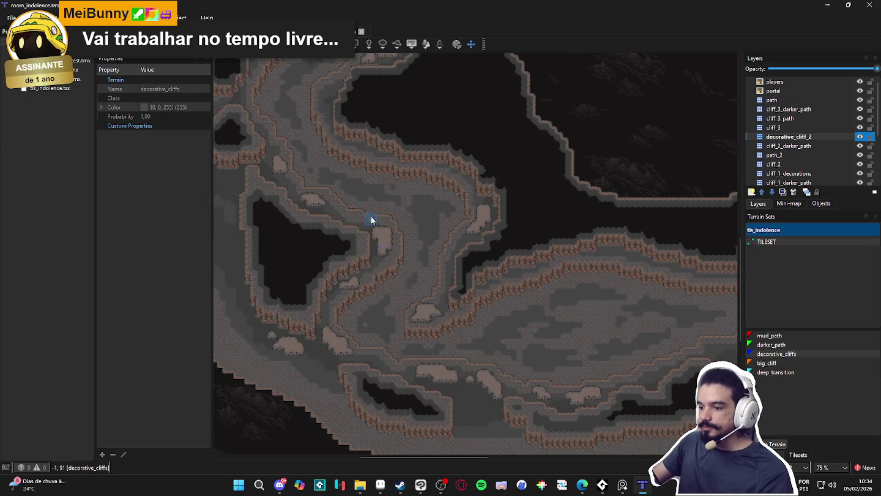
scroll(361, 147, "up", 4)
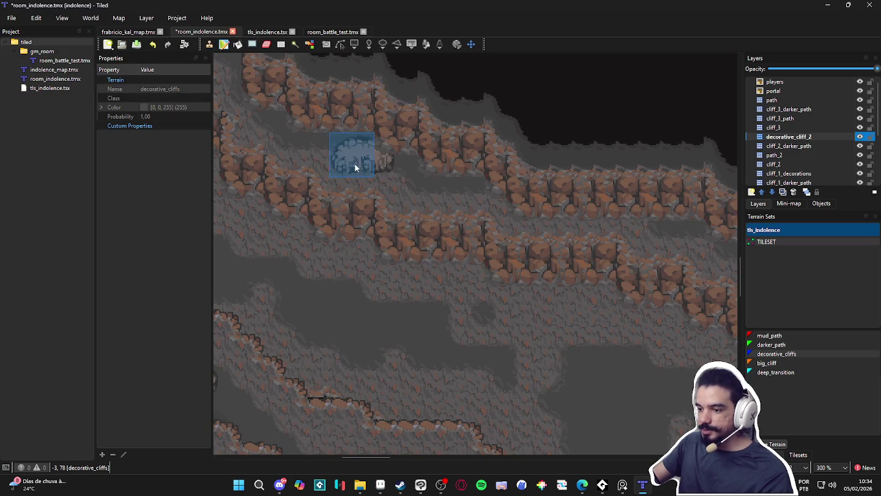
left_click(343, 175)
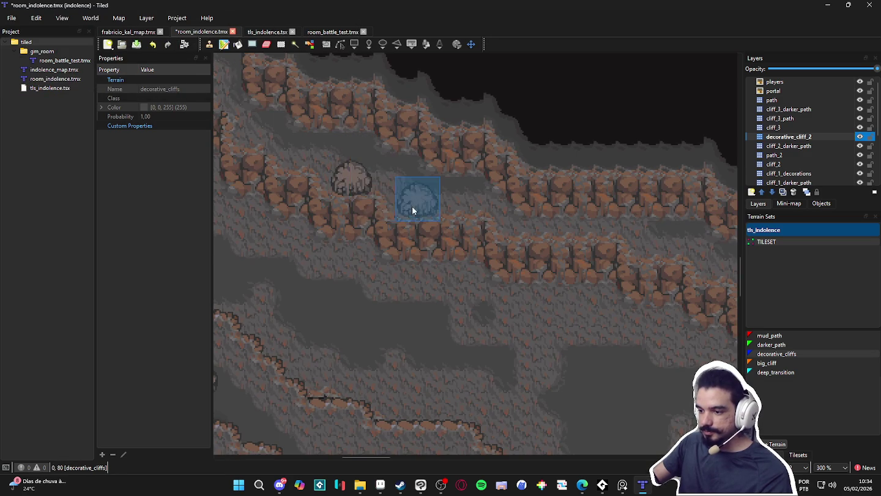
scroll(435, 227, "down", 3)
scroll(428, 221, "up", 1)
scroll(401, 226, "up", 2)
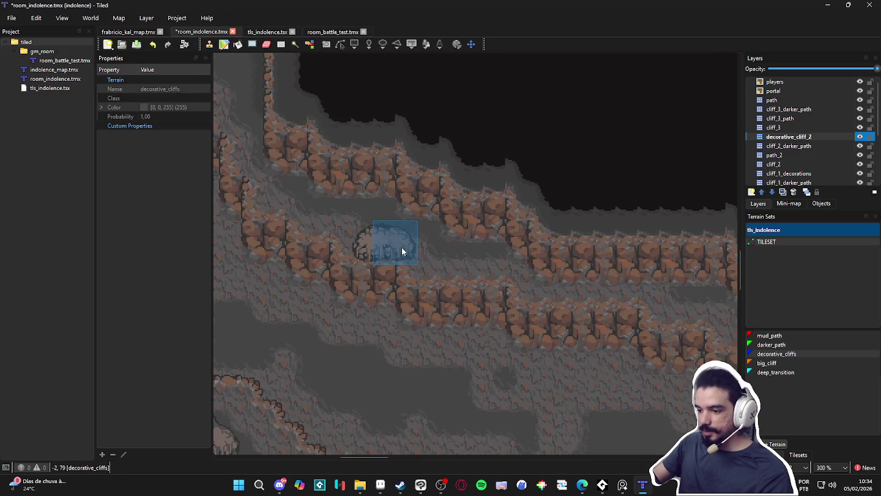
scroll(405, 246, "down", 3)
scroll(450, 323, "up", 1)
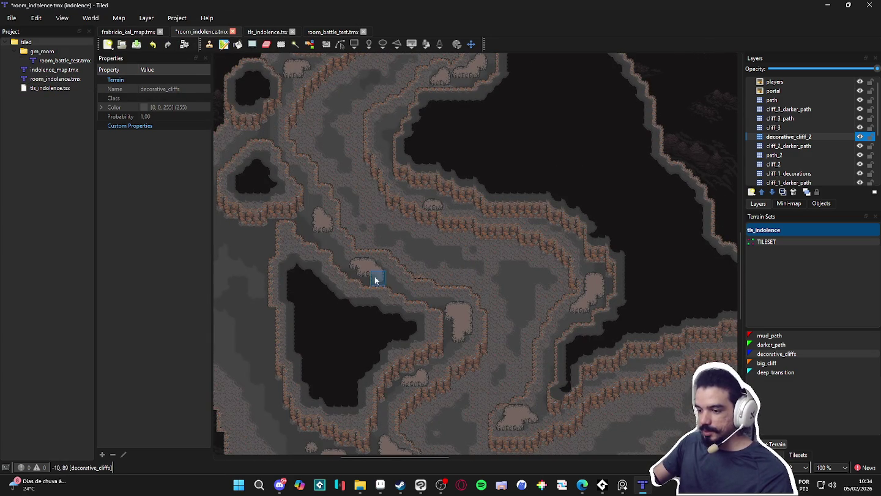
scroll(300, 164, "up", 5)
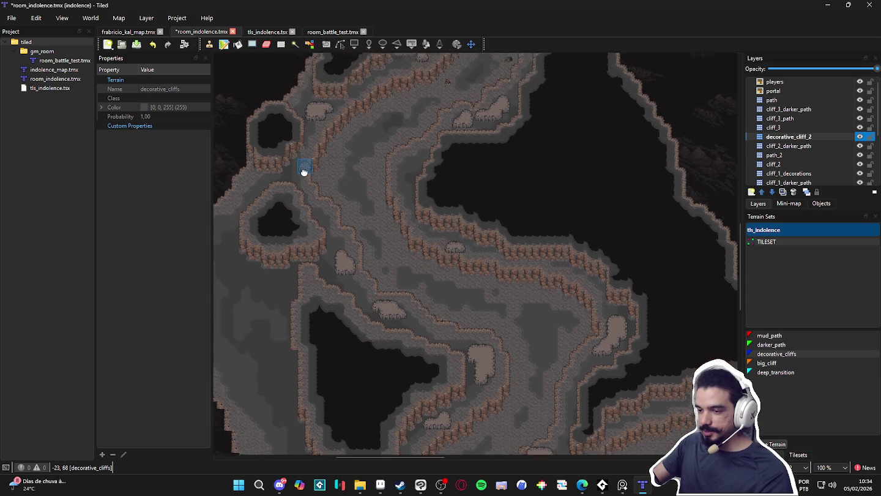
scroll(445, 320, "down", 8)
scroll(492, 320, "right", 6)
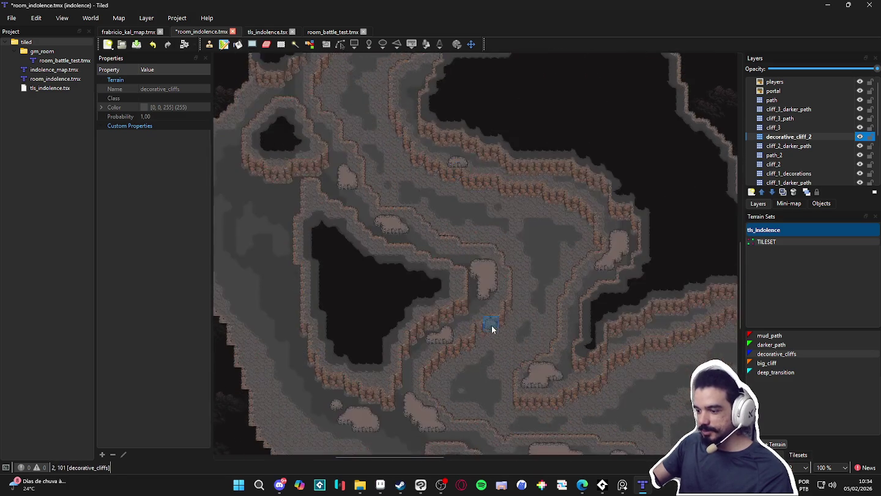
scroll(466, 208, "up", 2)
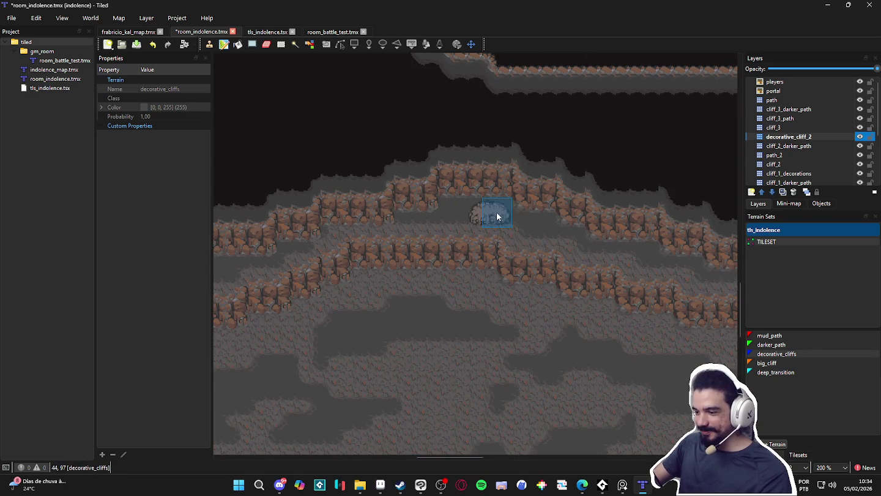
scroll(541, 253, "down", 1)
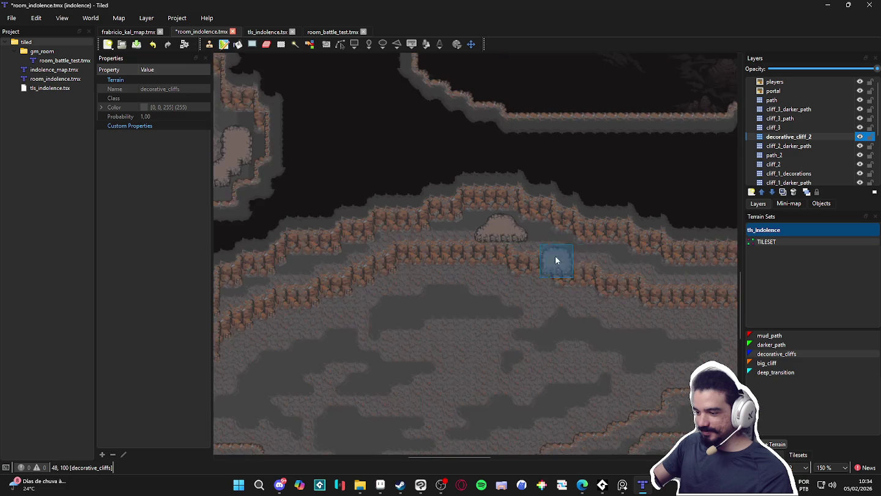
scroll(429, 301, "right", 3)
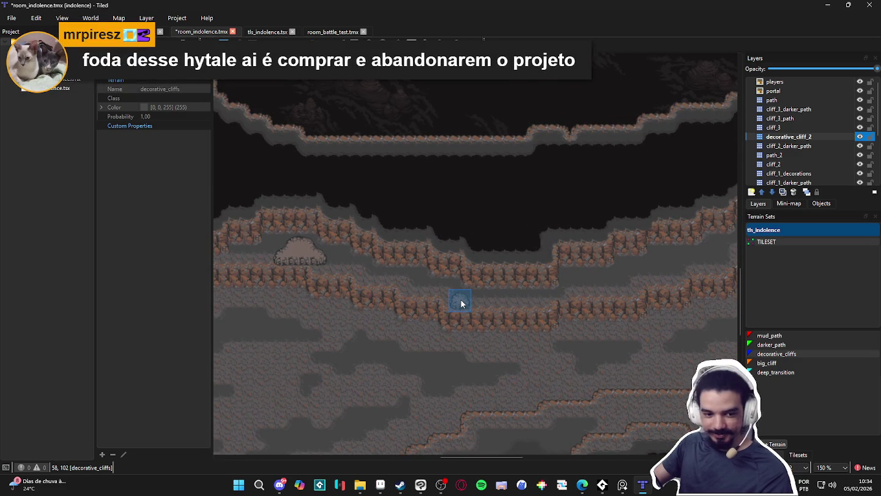
key("ctrl+s")
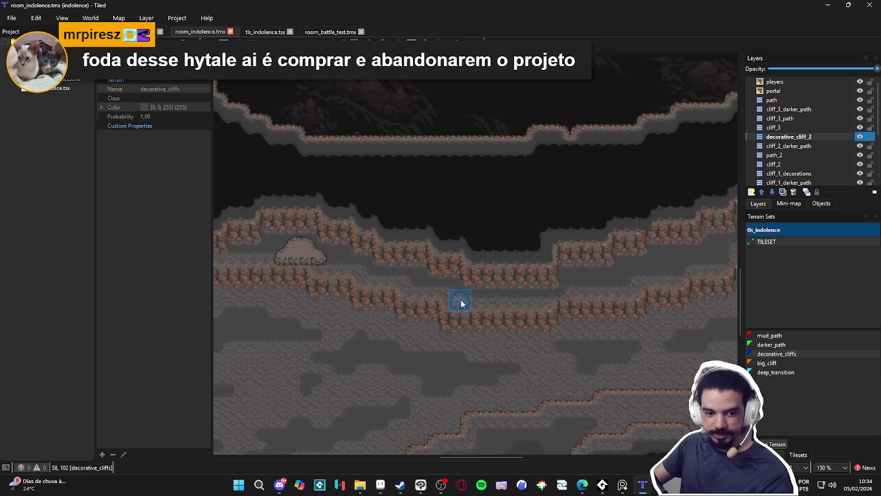
scroll(456, 303, "down", 1, "ctrl")
scroll(419, 368, "up", 3, "ctrl")
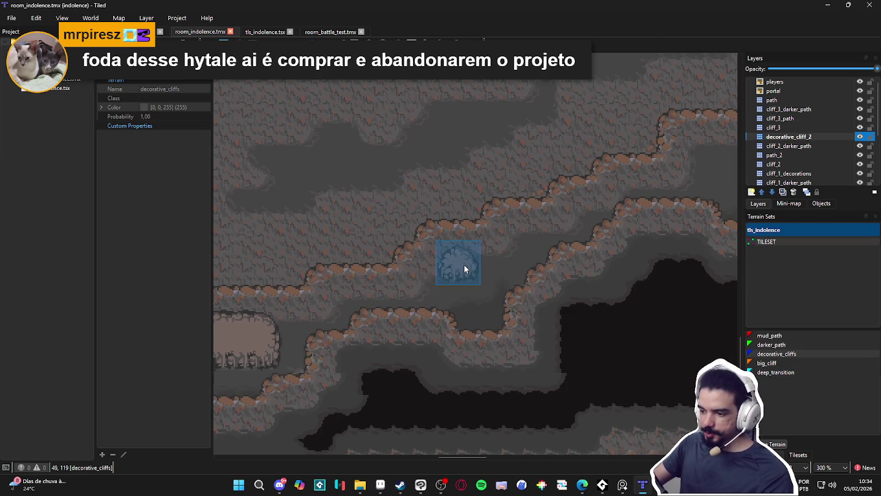
Stamp two decorative rock mounds along the upper cliff edge.
mouse_move(464, 268)
left_mouse_down()
mouse_move(492, 251)
mouse_move(480, 251)
left_mouse_up()
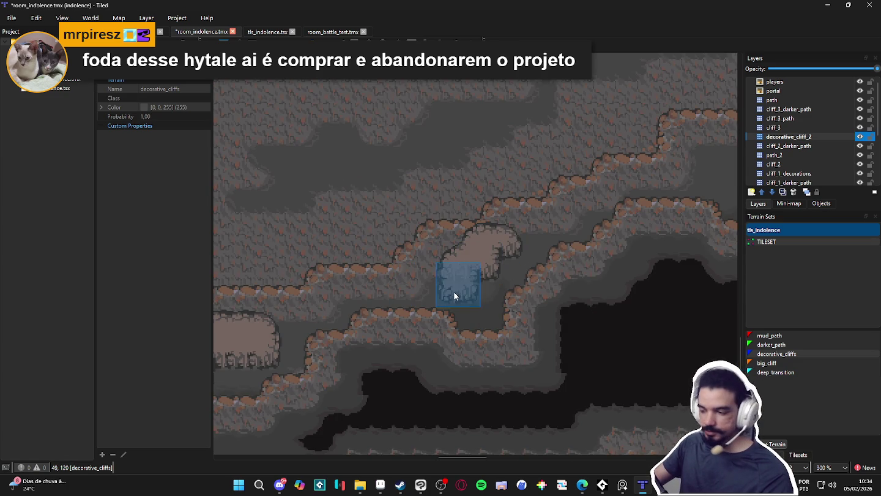
scroll(453, 294, "down", 3, "ctrl")
scroll(339, 315, "up", 3)
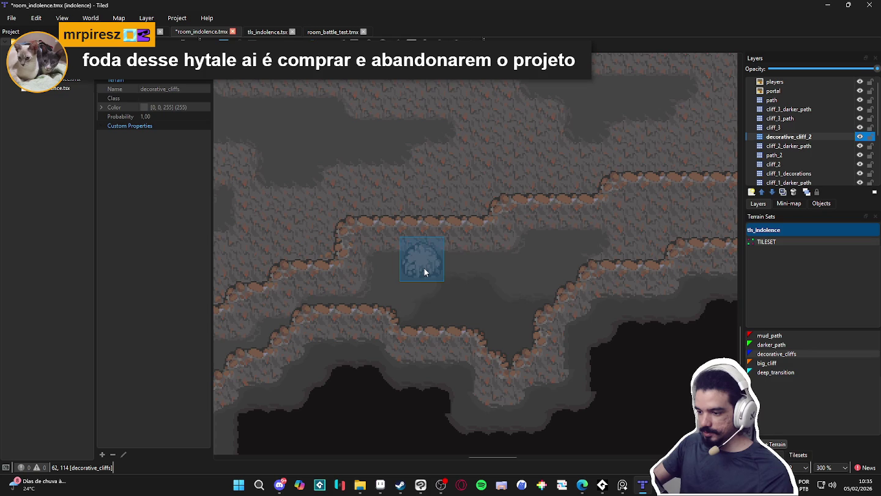
left_click_drag(425, 268, 473, 263)
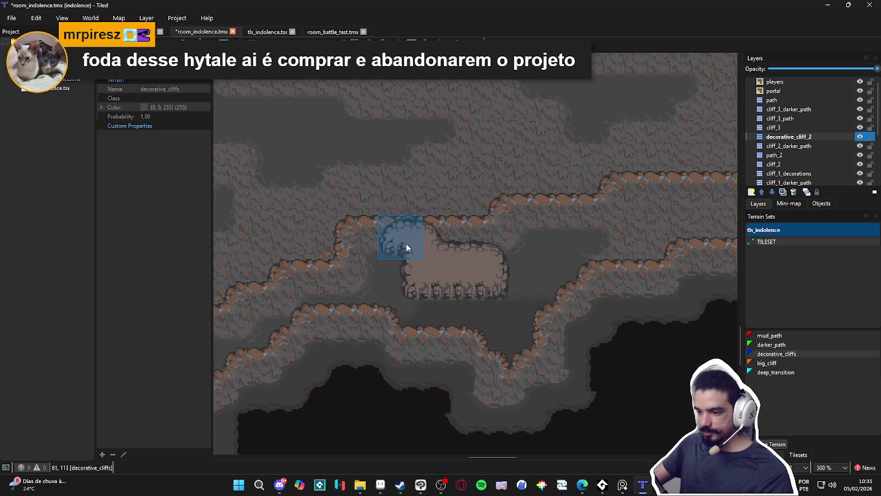
scroll(401, 262, "down", 3, "ctrl")
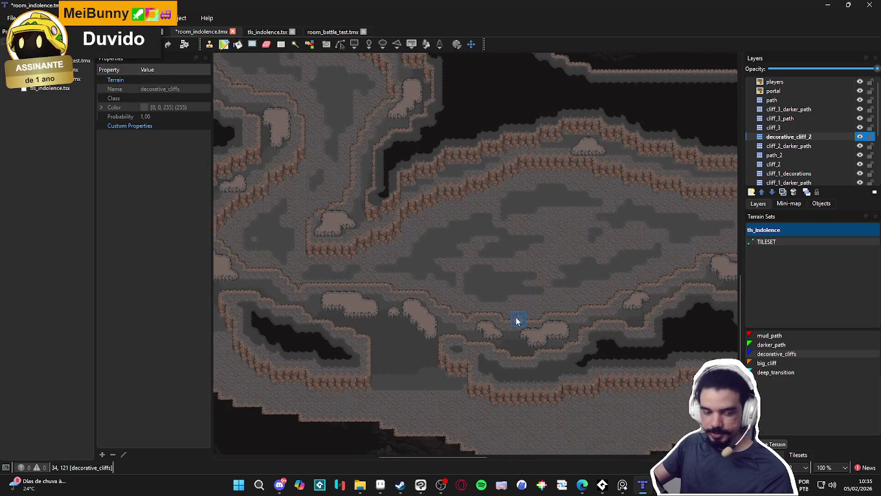
scroll(395, 331, "up", 2, "ctrl")
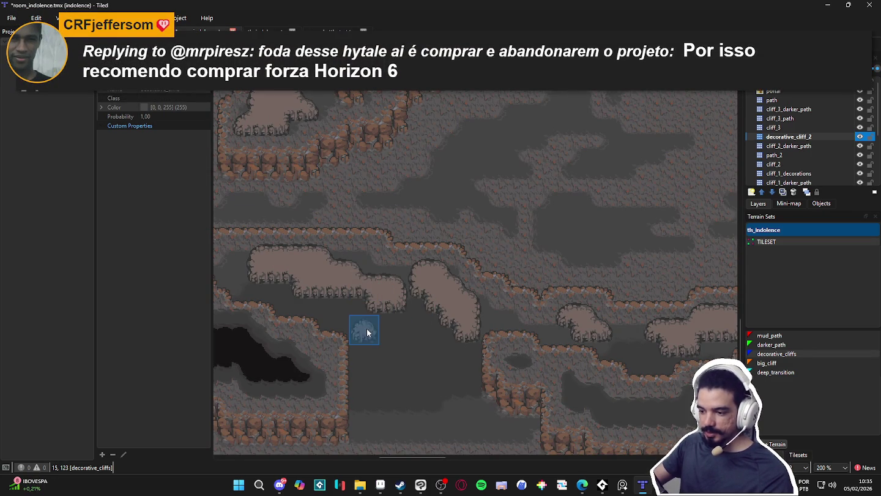
Stamp another rock mound beside the cliff edge, then undo the two misplaced mounds.
scroll(402, 315, "left", 3)
scroll(507, 348, "up", 1)
scroll(547, 311, "down", 1, "ctrl")
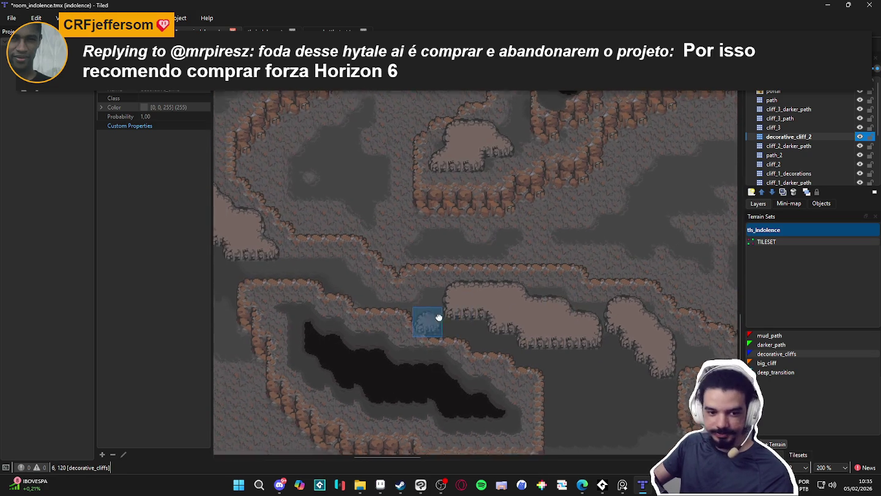
scroll(510, 328, "left", 2)
scroll(367, 300, "up", 2)
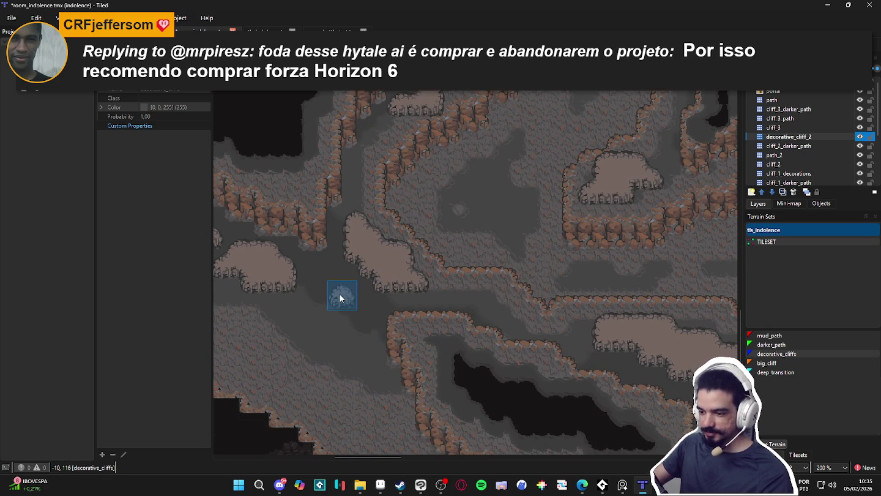
scroll(453, 376, "up", 1, "ctrl")
scroll(464, 374, "up", 5)
scroll(472, 256, "right", 1)
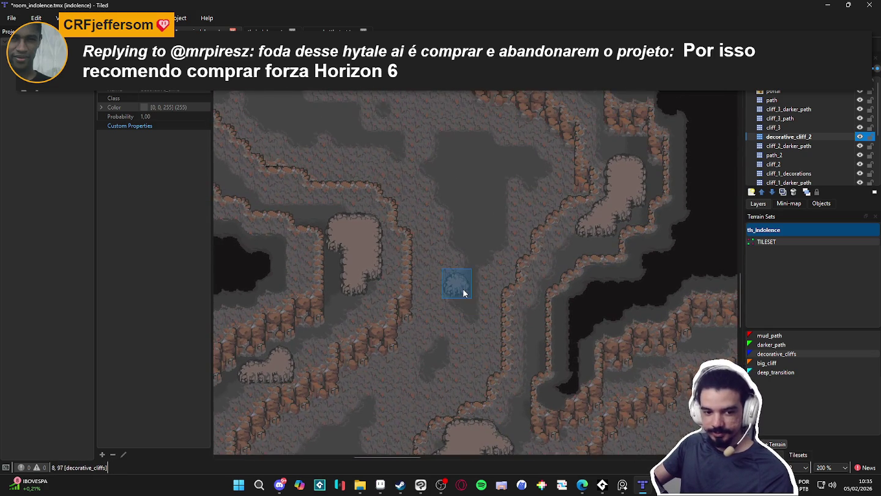
scroll(464, 294, "up", 2)
scroll(428, 293, "left", 1)
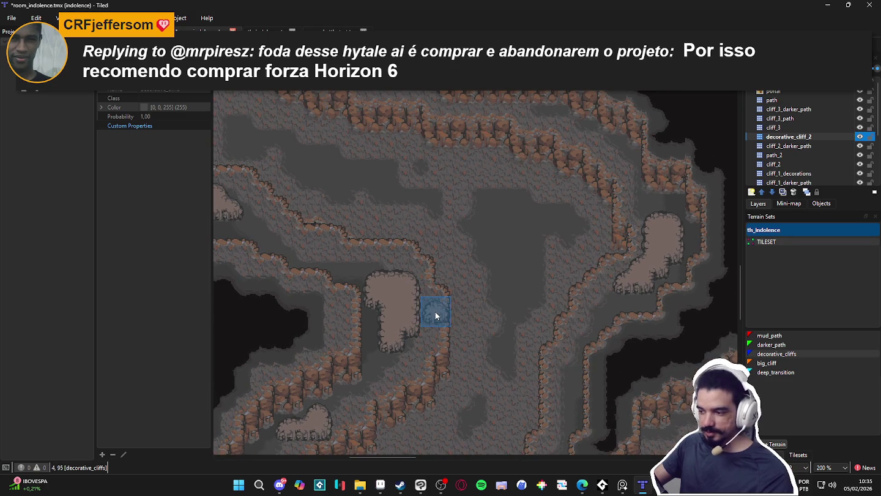
scroll(429, 361, "up", 2)
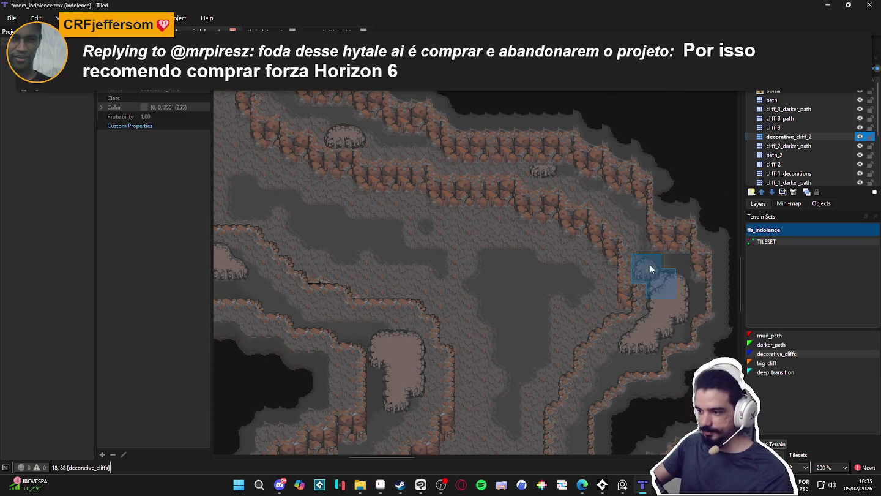
left_click(543, 180)
scroll(367, 325, "left", 1)
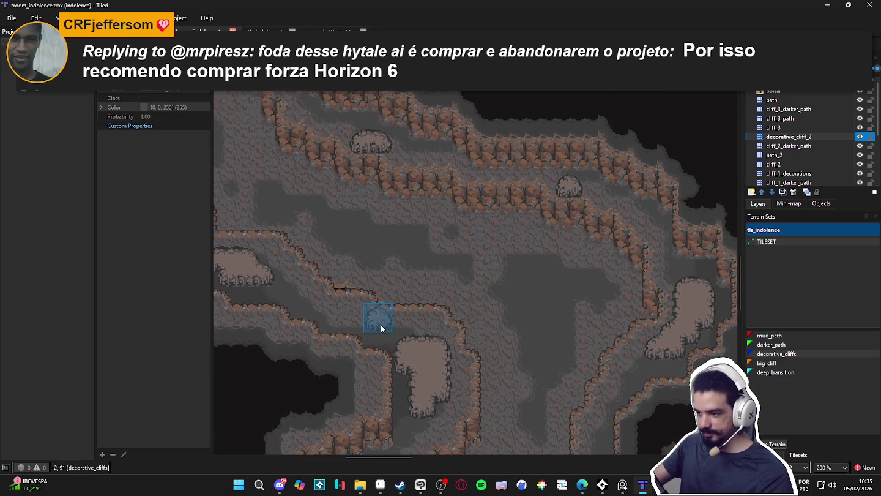
key("ctrl+z")
scroll(551, 274, "up", 3)
scroll(526, 272, "right", 2)
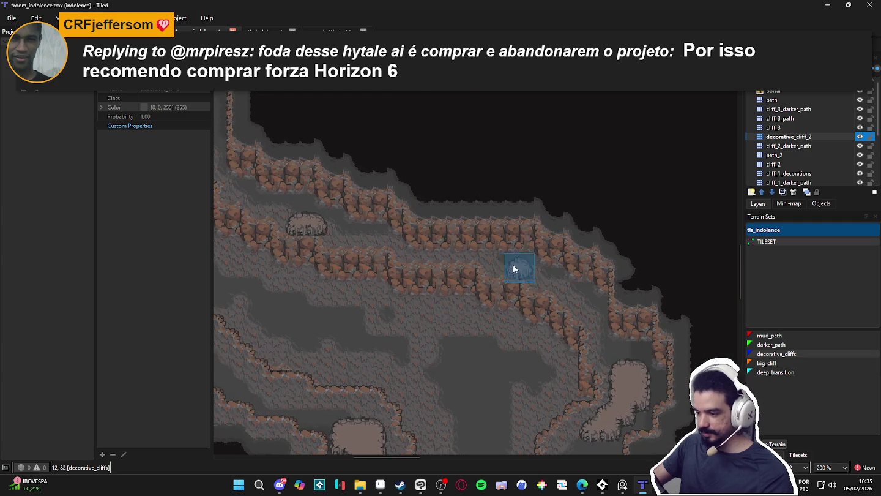
key("ctrl+z")
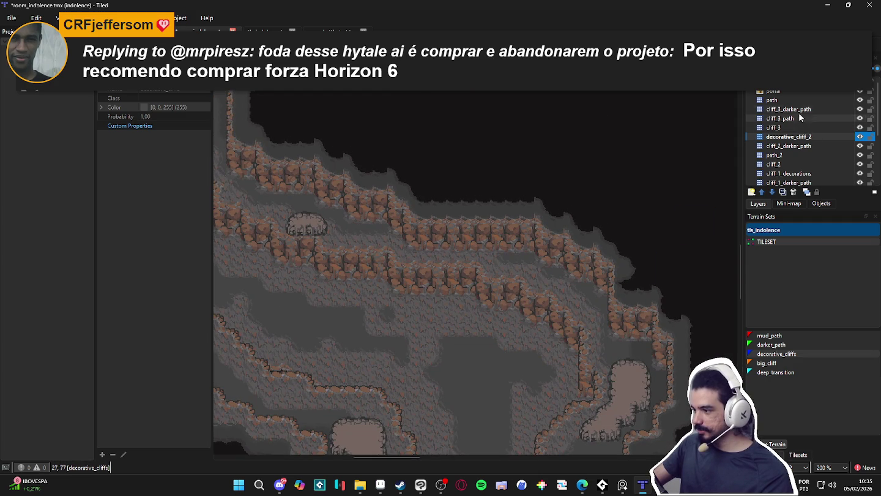
left_click(796, 101)
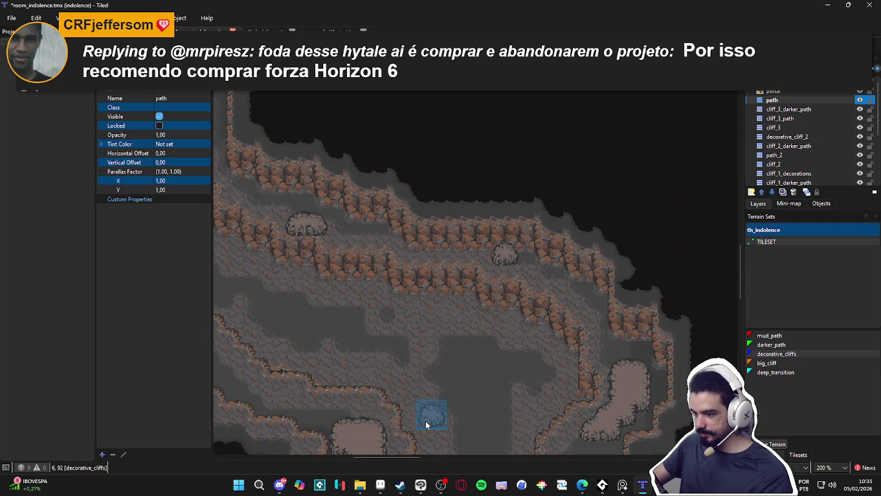
Undo the leftover rock mound and pan the map to the western cave passages.
key("ctrl+z")
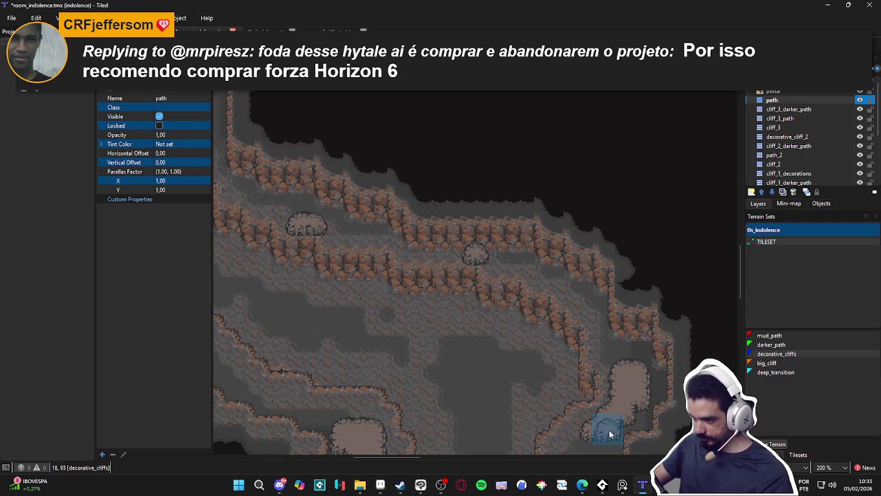
scroll(535, 336, "down", 1)
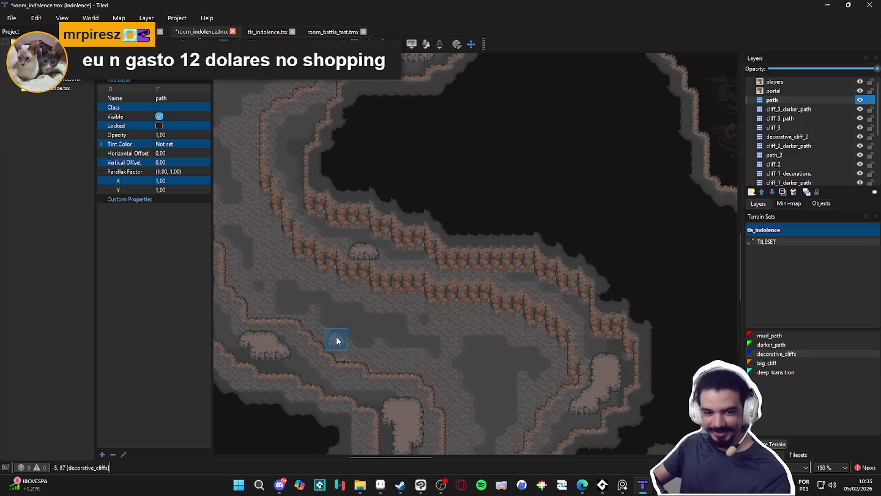
left_click_drag(340, 372, 420, 302)
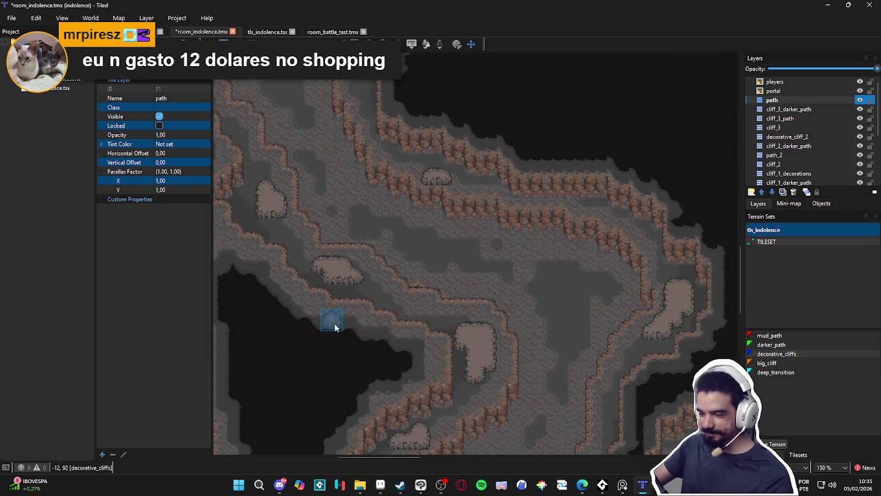
scroll(334, 322, "down", 1, "ctrl")
mouse_move(453, 344)
left_mouse_down()
mouse_move(394, 334)
mouse_move(392, 374)
mouse_move(383, 331)
mouse_move(357, 329)
left_mouse_up()
Pan across the cave and settle on cliff_1_darker_path as the current layer after checking path_1_decorations.
mouse_move(410, 257)
left_mouse_down()
mouse_move(427, 354)
mouse_move(451, 262)
left_mouse_up()
left_click_drag(335, 285, 370, 304)
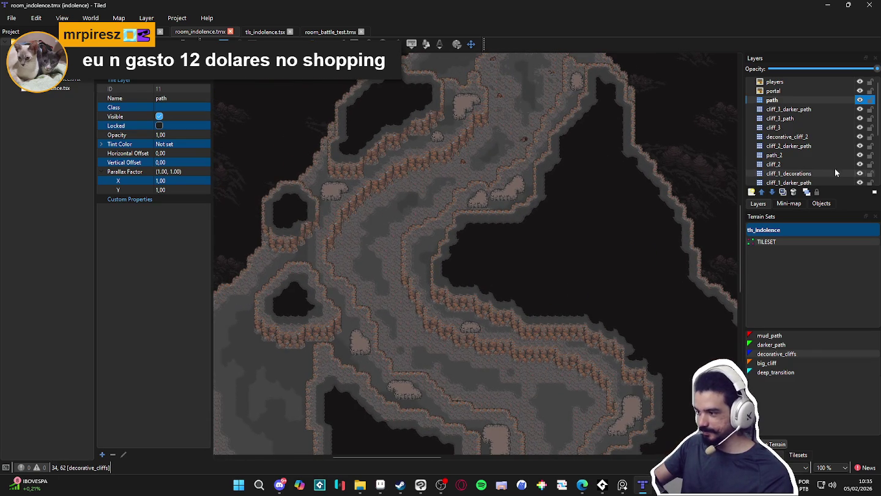
scroll(834, 172, "down", 2)
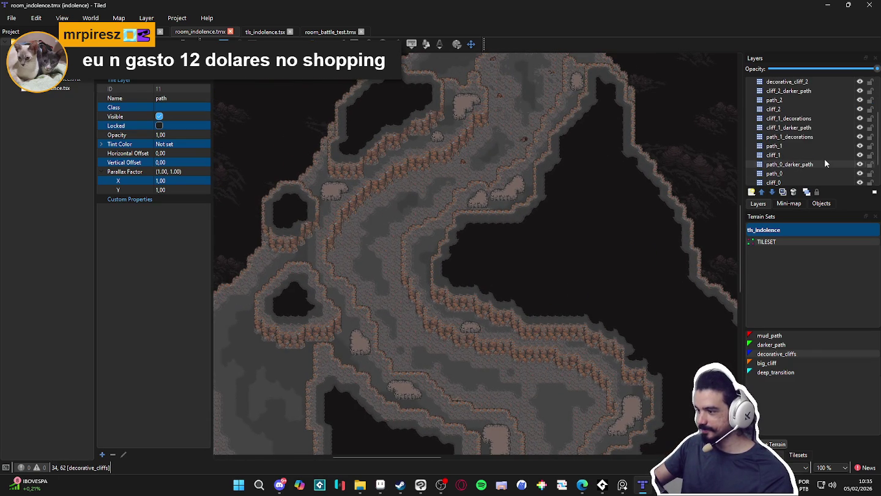
left_click(854, 128)
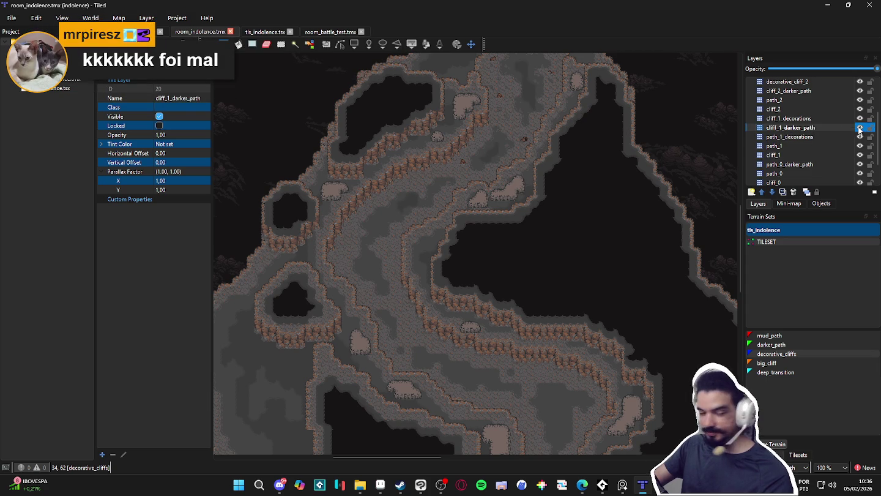
left_click(813, 137)
left_click(841, 127)
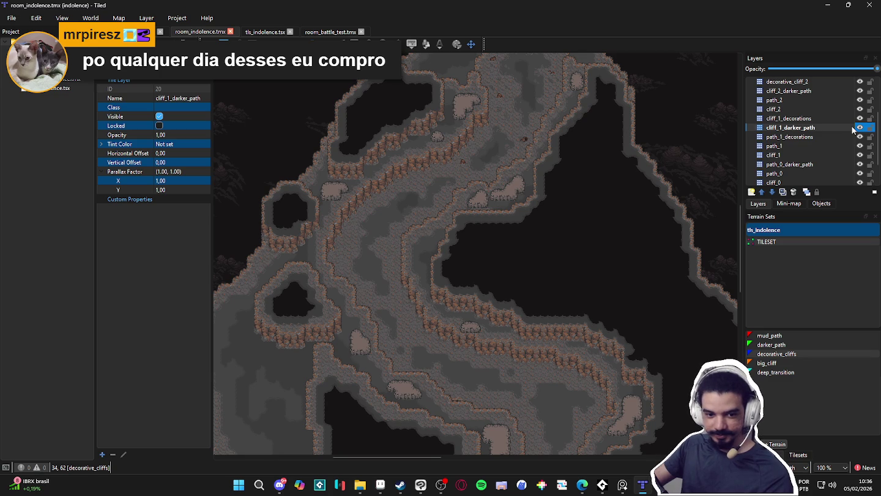
left_click(853, 137)
left_click(853, 127)
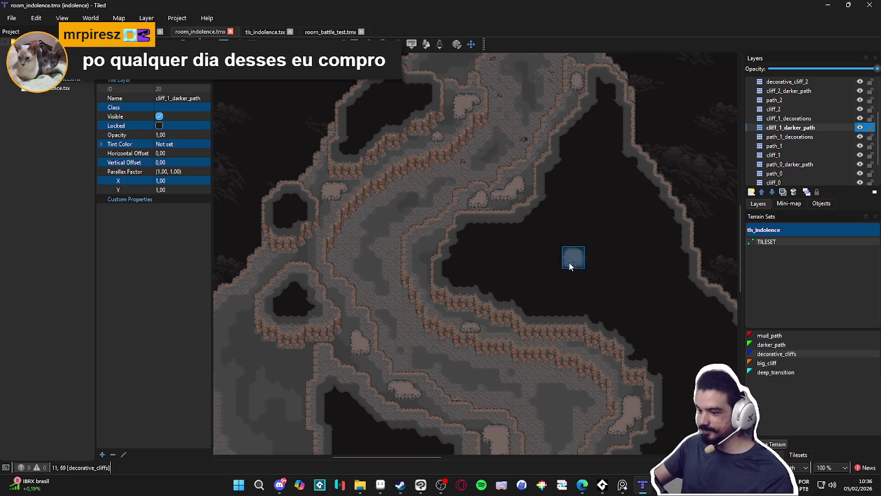
Select the darker_path terrain and paint a first patch on the cave floor.
scroll(414, 258, "up", 2)
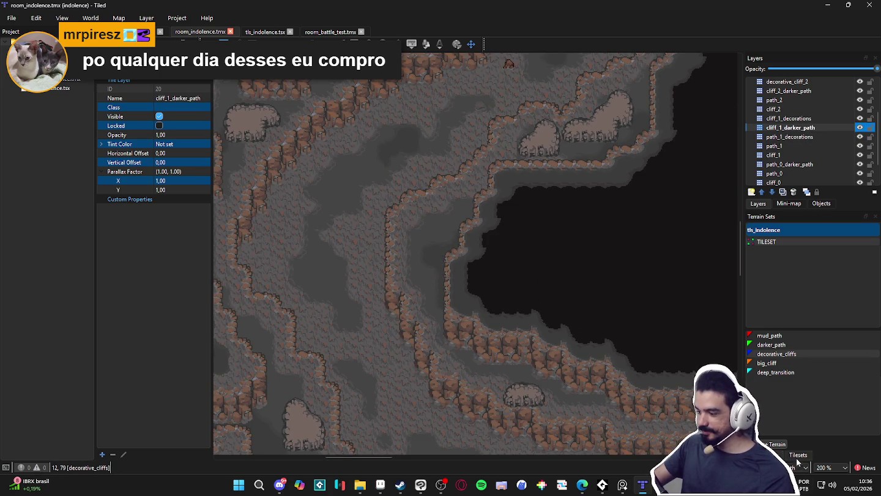
left_click(764, 372)
left_click(774, 364)
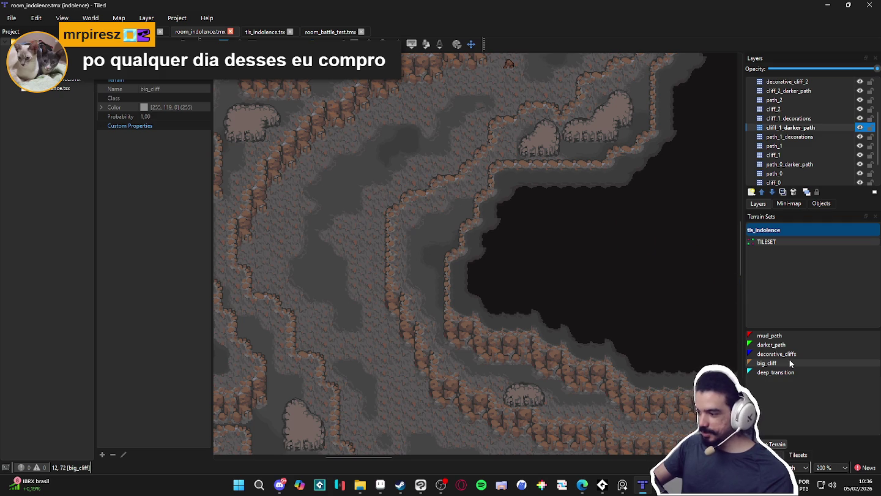
left_click(787, 355)
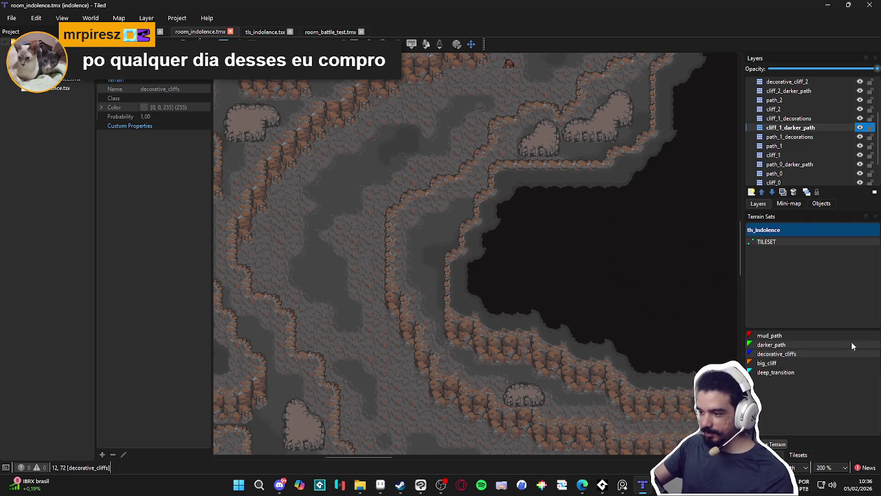
left_click(804, 342)
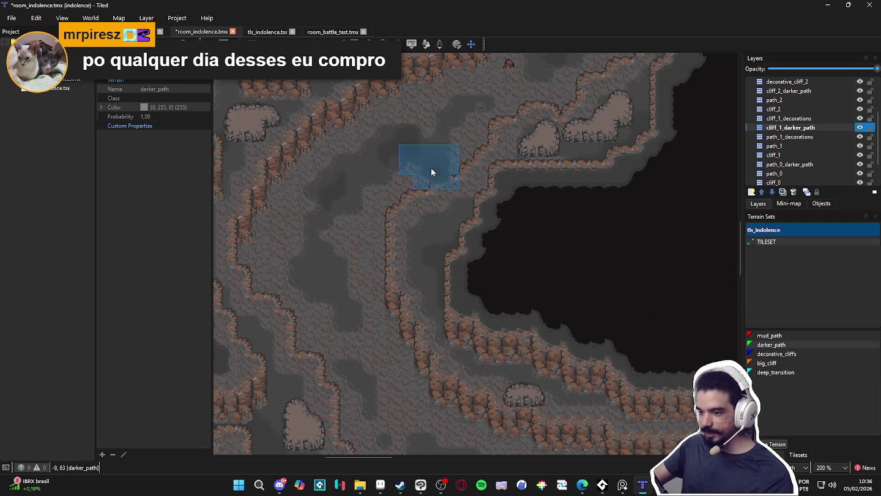
left_click(376, 162)
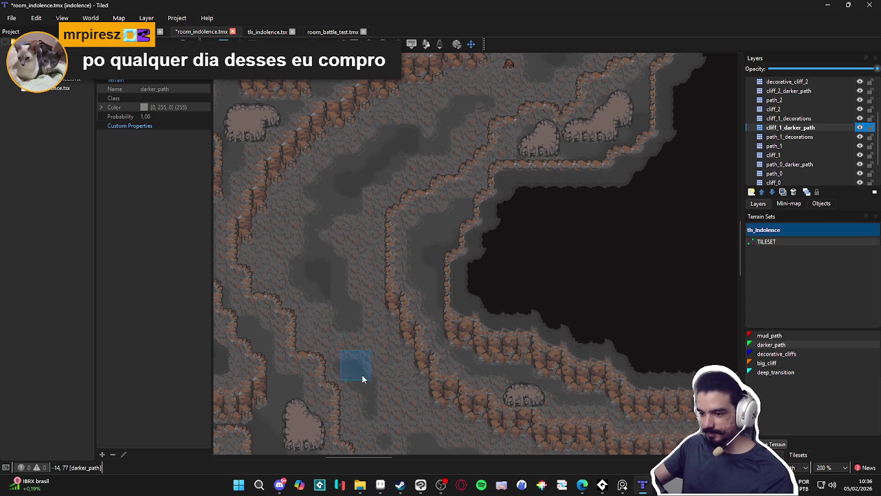
Widen the darker_path terrain brush to 3x3 tiles across the central floor.
scroll(367, 296, "down", 3)
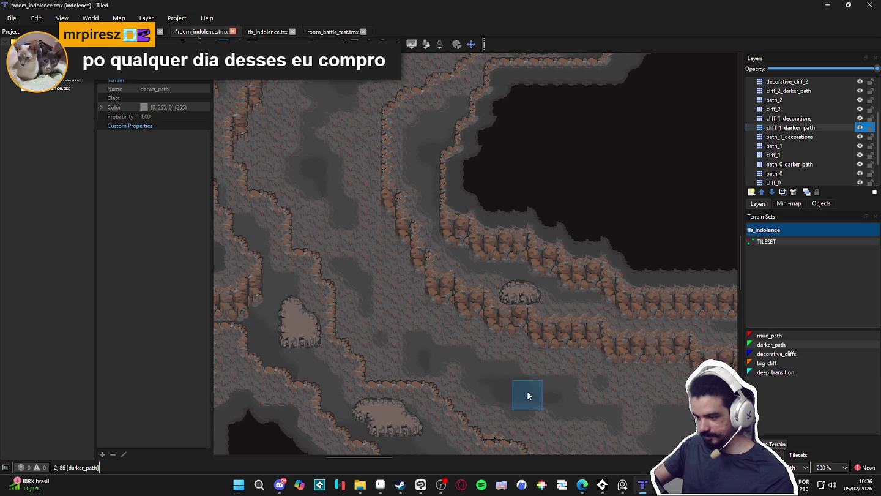
scroll(489, 355, "down", 3)
scroll(490, 355, "right", 4)
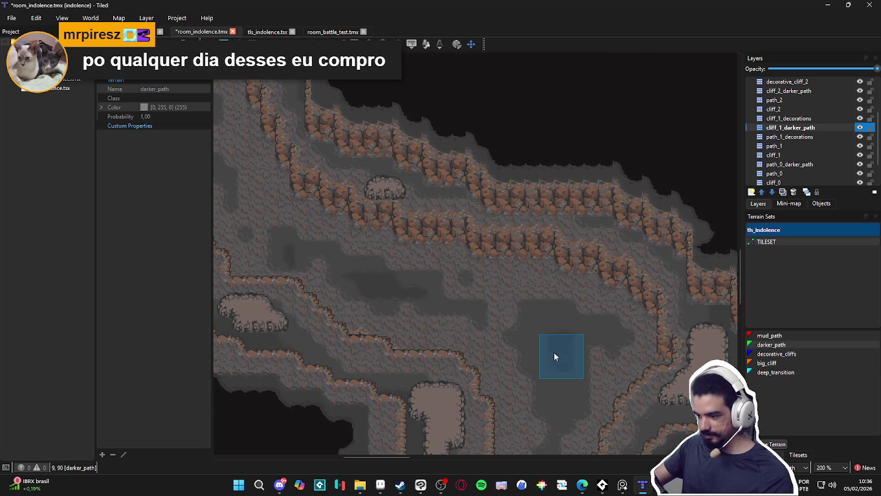
scroll(545, 354, "down", 3)
scroll(545, 354, "right", 1)
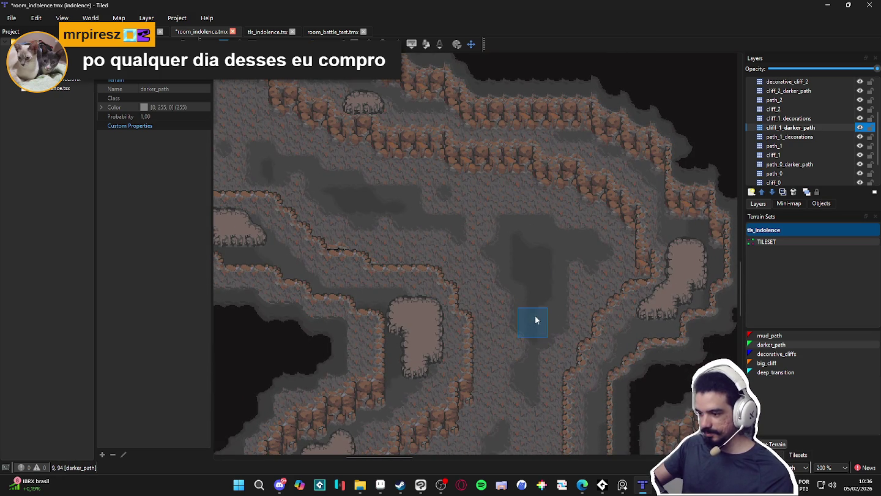
scroll(576, 250, "down", 10)
scroll(576, 251, "left", 2)
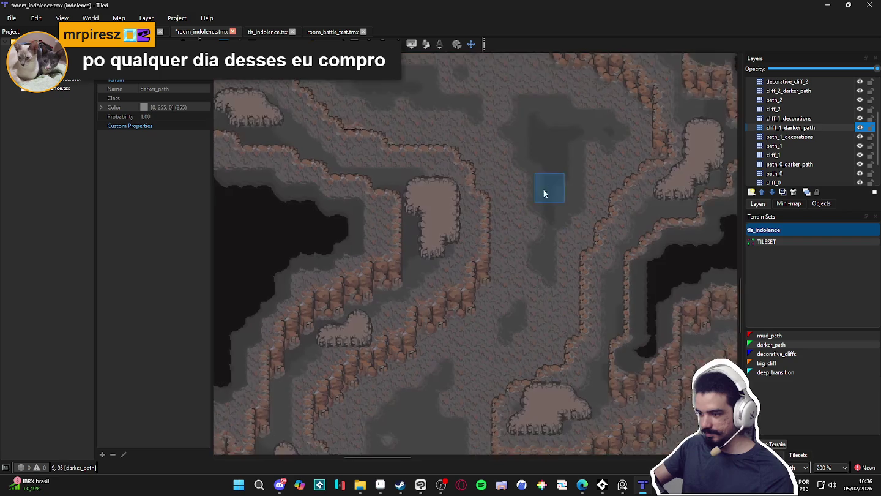
left_click_drag(433, 338, 438, 341)
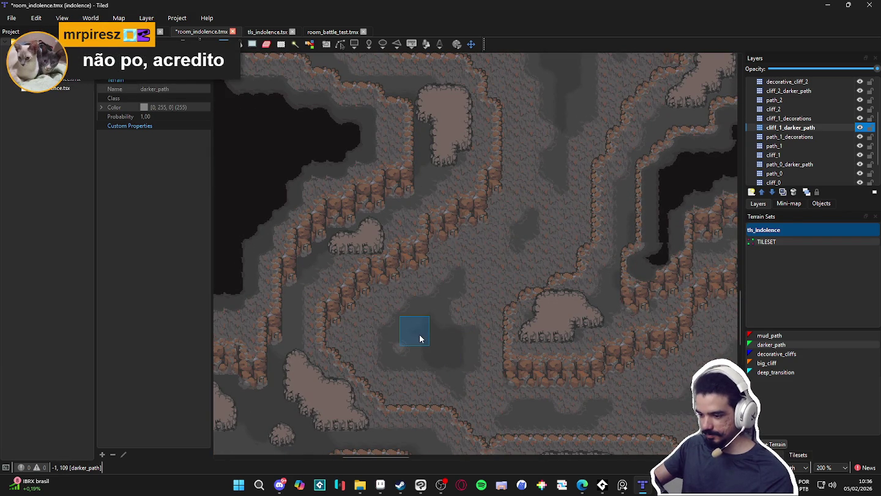
scroll(428, 317, "down", 3)
scroll(435, 316, "right", 2)
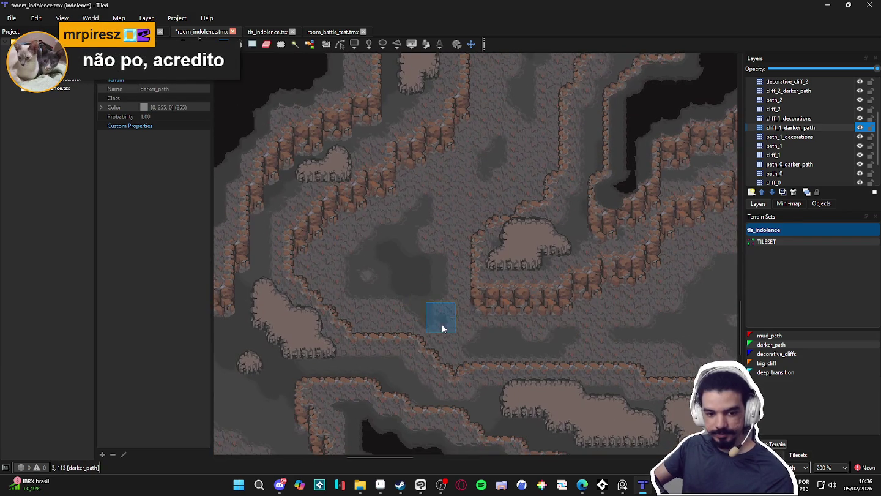
scroll(462, 346, "up", 2)
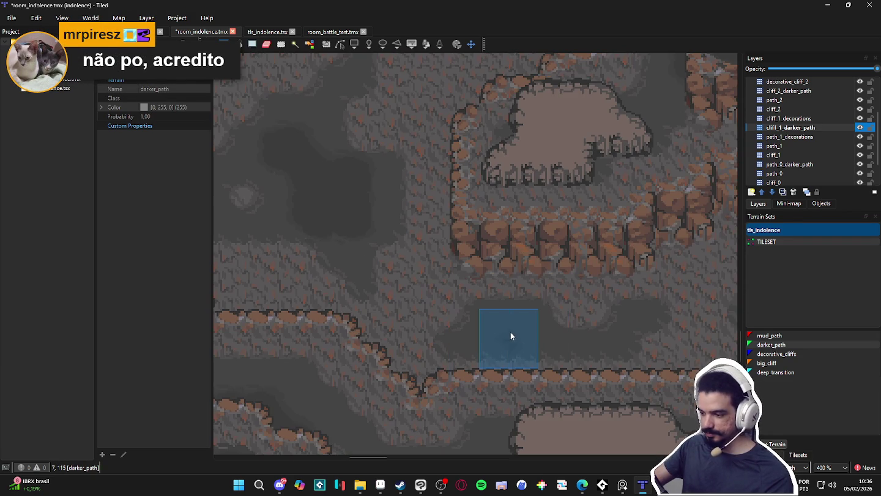
scroll(577, 354, "down", 1)
scroll(612, 331, "right", 10)
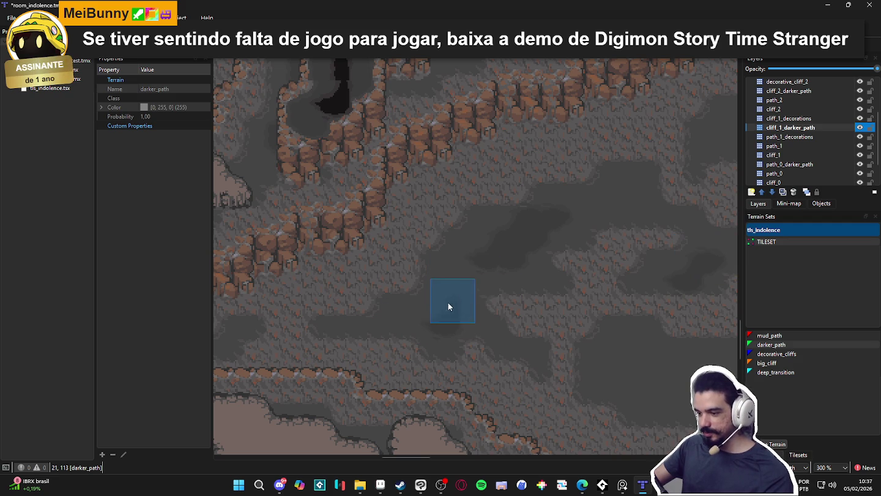
Paint three darker_path patches on the lower floor and extend the path rightward.
scroll(485, 350, "right", 5)
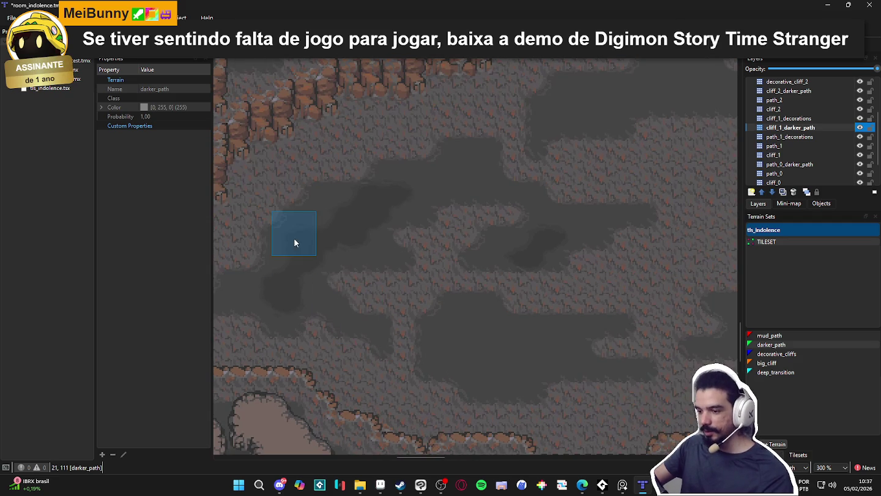
left_click(492, 344)
left_click(452, 344)
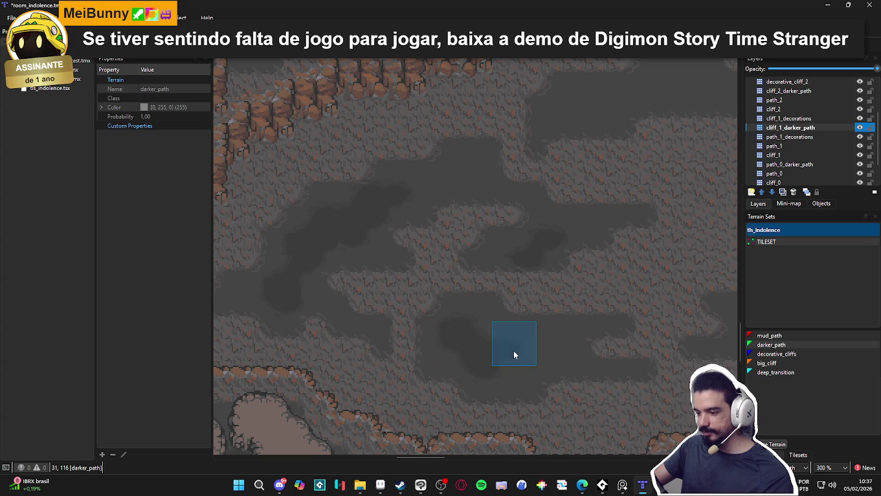
left_click(529, 350)
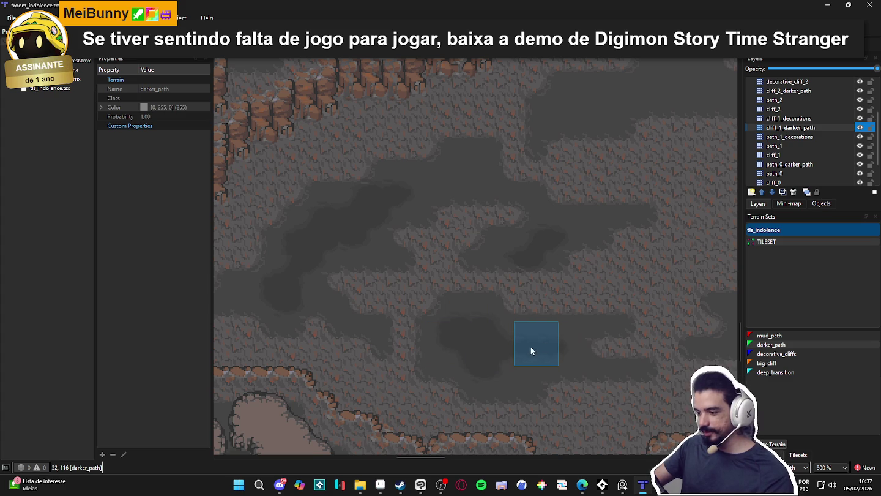
scroll(528, 372, "right", 5)
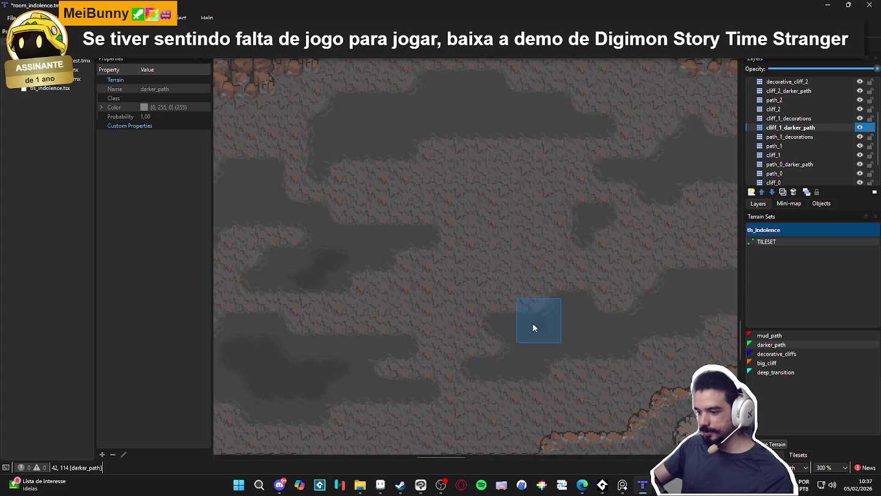
scroll(525, 339, "right", 5)
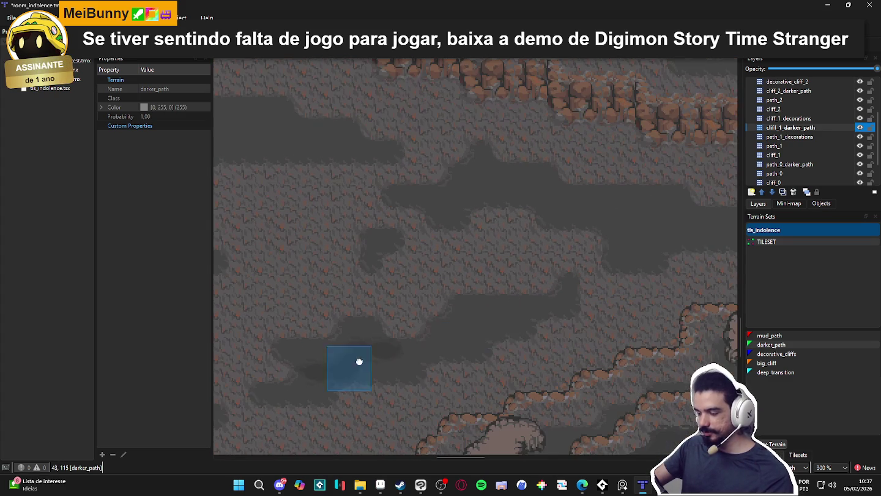
scroll(473, 329, "up", 3)
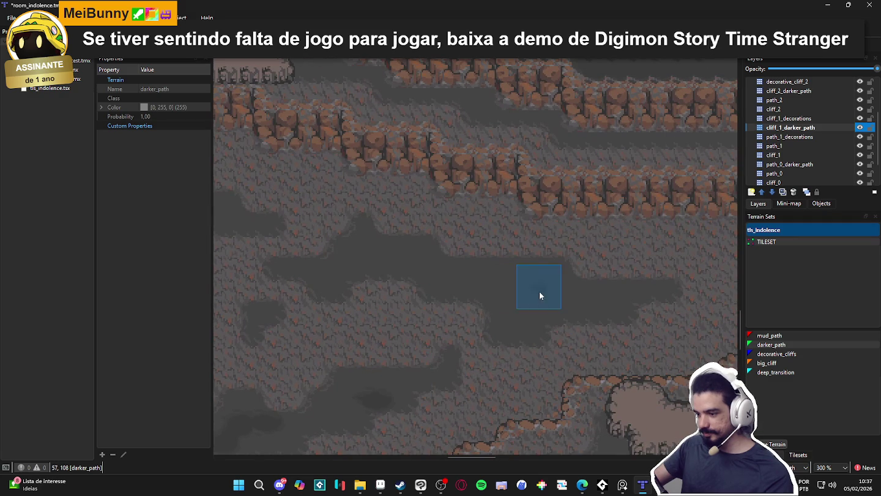
mouse_move(518, 298)
left_mouse_down()
mouse_move(495, 285)
mouse_move(586, 313)
left_mouse_up()
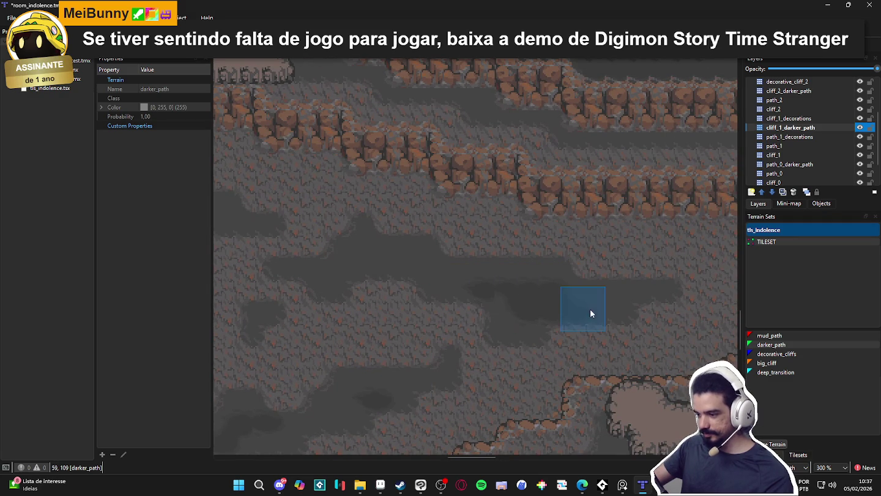
Add a darker_path patch below the cliff row and zoom out to 150% to review.
scroll(416, 286, "up", 2)
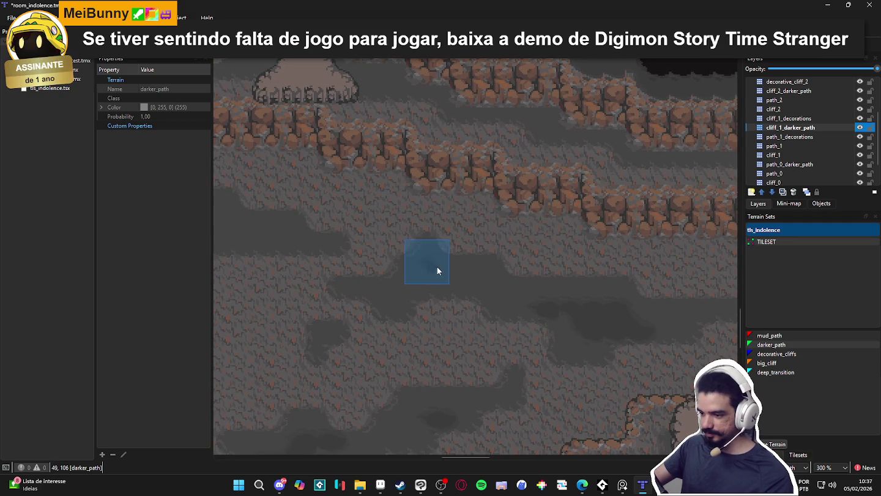
scroll(472, 271, "up", 2)
scroll(367, 285, "left", 5)
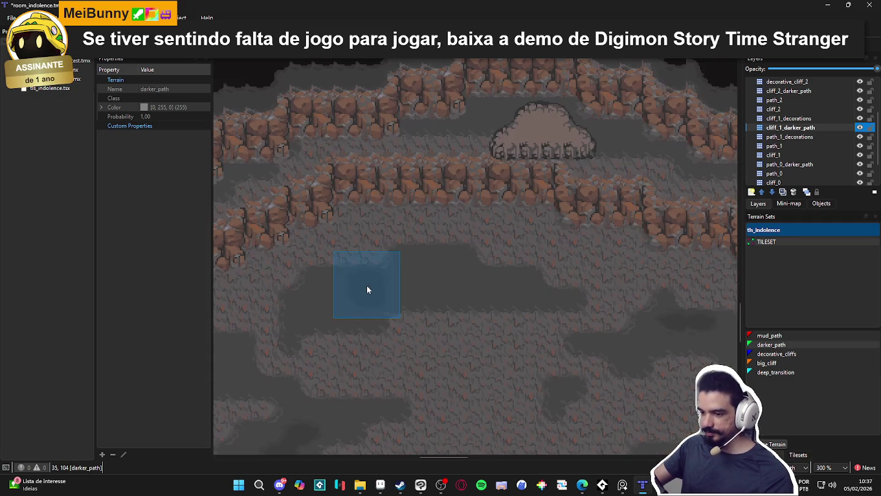
mouse_move(416, 278)
left_mouse_down()
mouse_move(434, 278)
mouse_move(406, 279)
left_mouse_up()
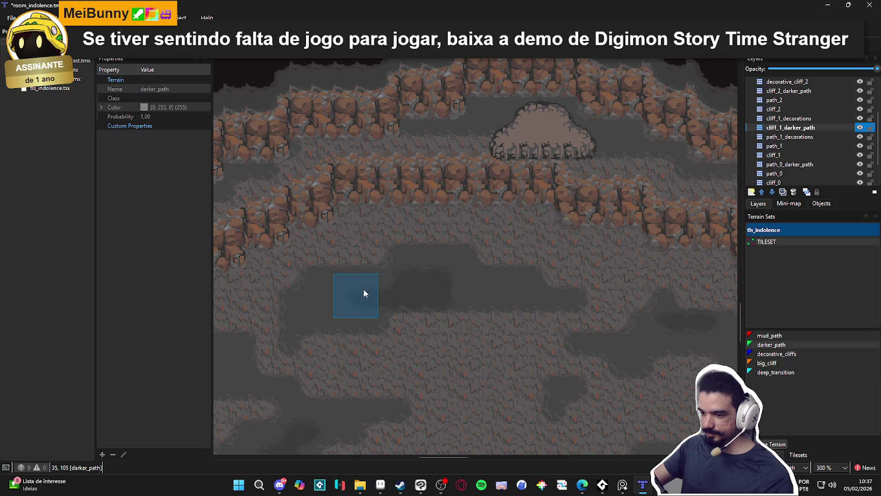
scroll(477, 305, "down", 3)
scroll(414, 360, "up", 1)
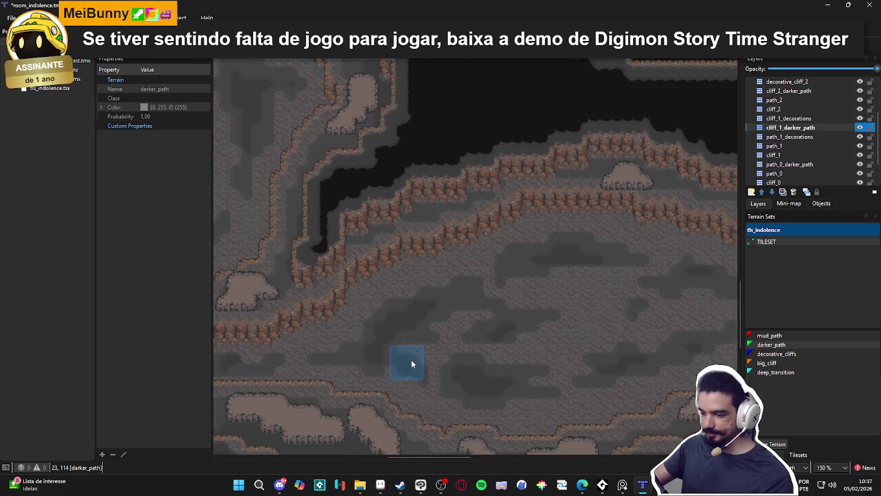
scroll(411, 361, "left", 5)
scroll(521, 386, "up", 2)
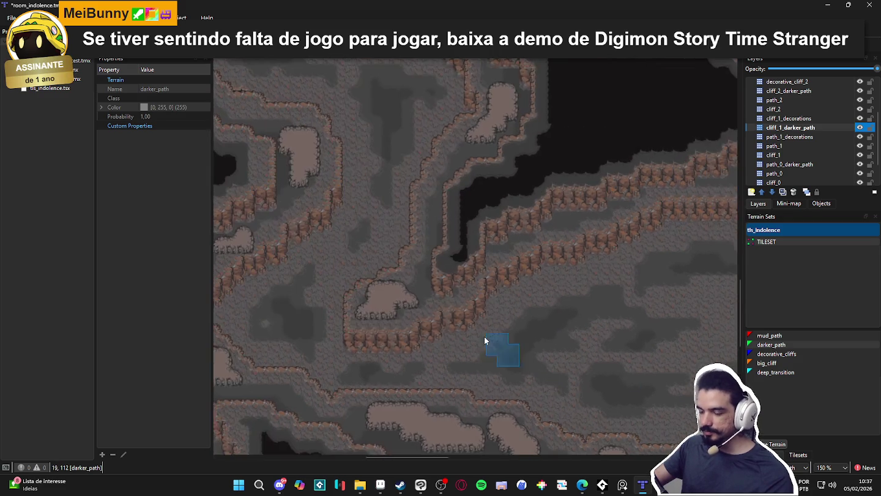
scroll(412, 294, "up", 10)
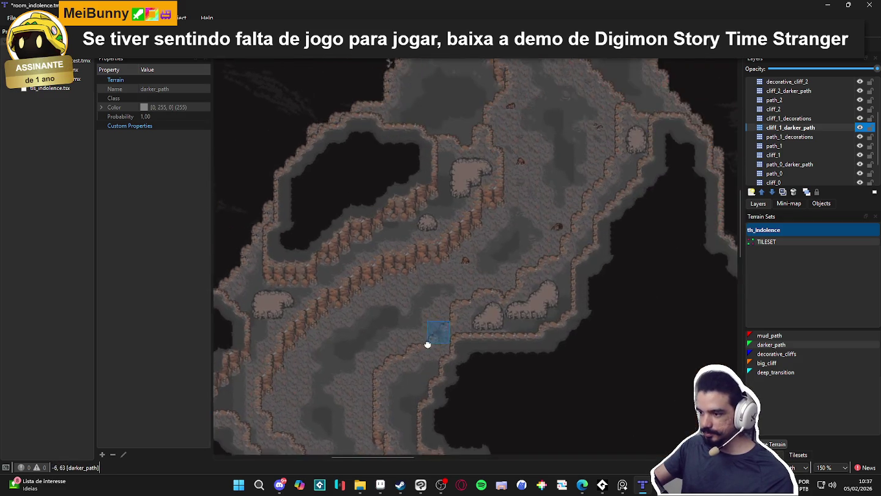
scroll(397, 356, "up", 3)
scroll(429, 202, "down", 10)
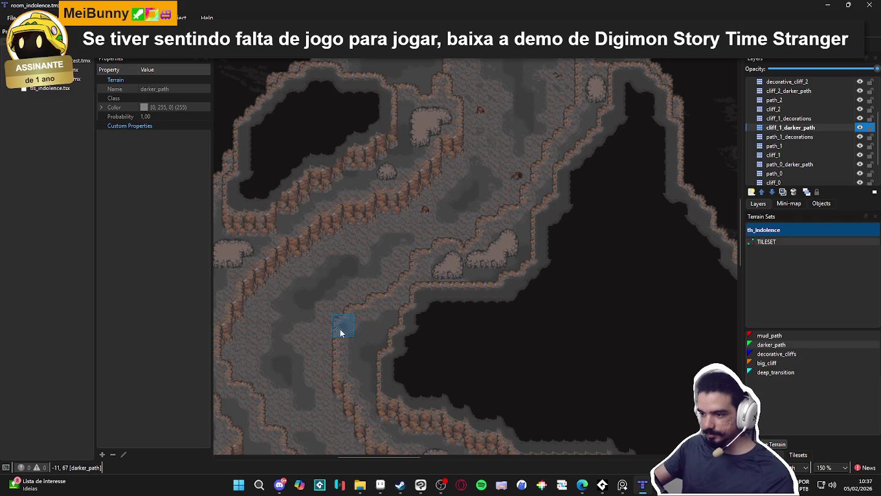
scroll(352, 300, "up", 5)
scroll(338, 344, "right", 3)
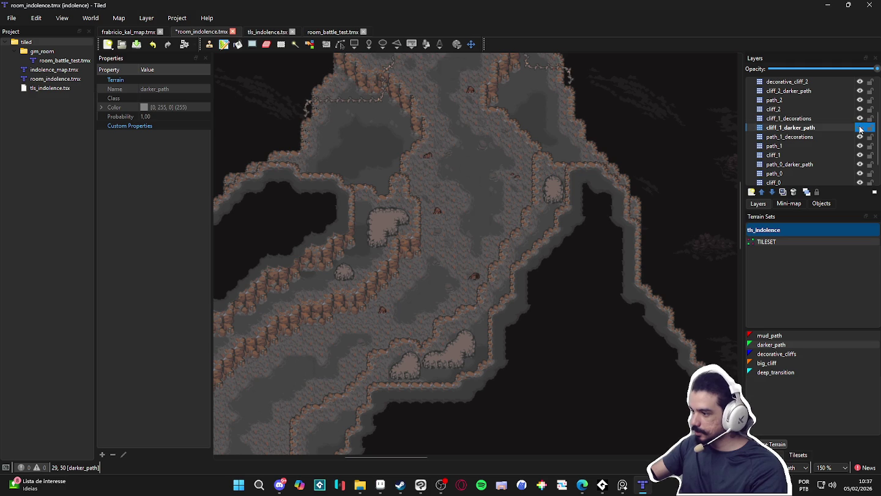
Insert a tile layer named cliff_1_stairs above cliff_1_decorations and save room_indolence.tmx.
left_click(808, 120)
left_click(764, 192)
left_click(768, 204)
type("cliff_1_sta")
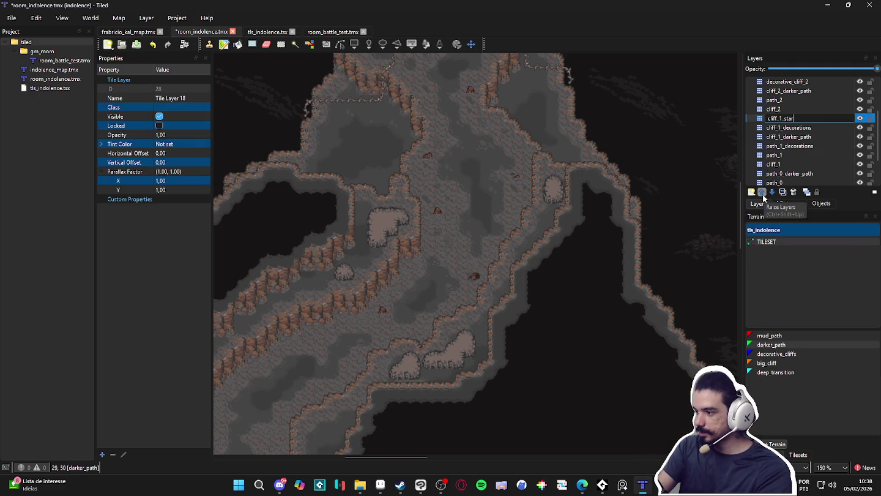
type("irs")
key("Return")
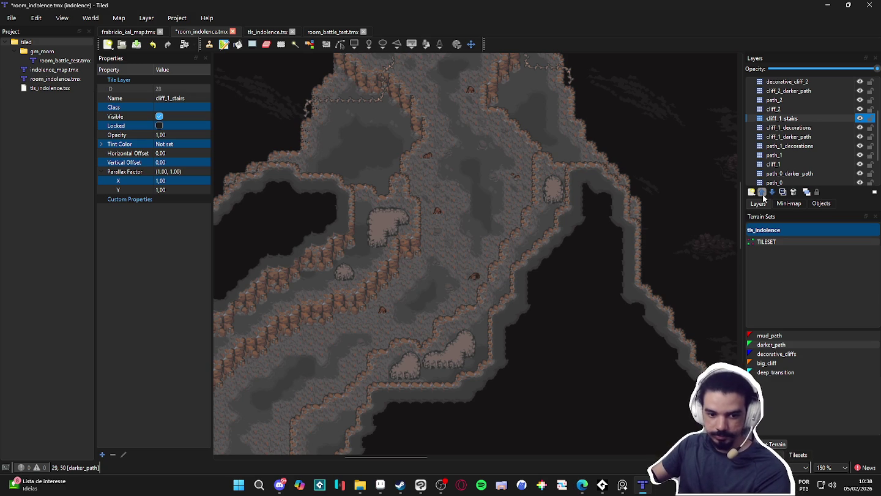
key("ctrl+s")
left_click(796, 454)
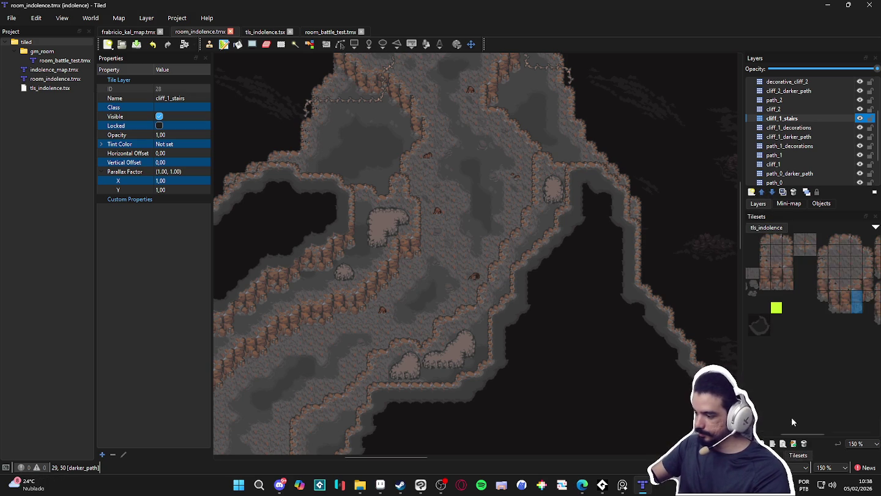
Pick stair tile 147 from the tls_indolence tileset as the stamp.
mouse_move(867, 329)
left_mouse_down()
mouse_move(818, 328)
mouse_move(829, 329)
left_mouse_up()
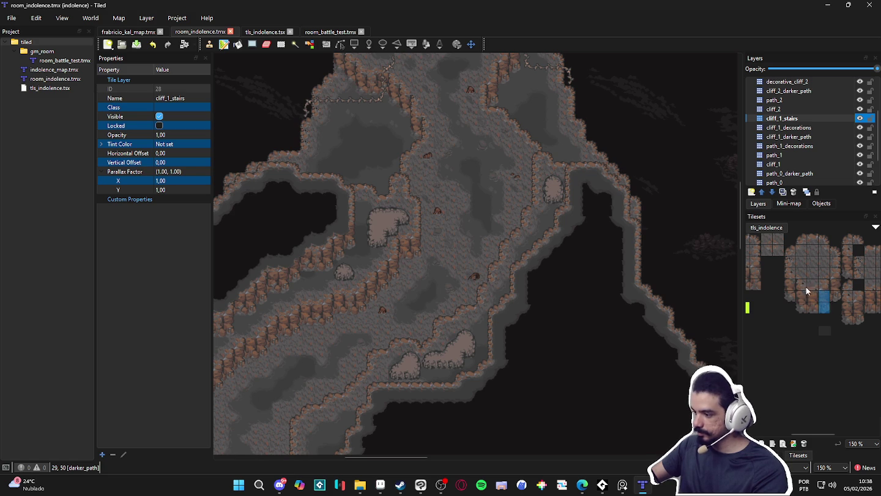
left_click(804, 284)
scroll(478, 220, "up", 3)
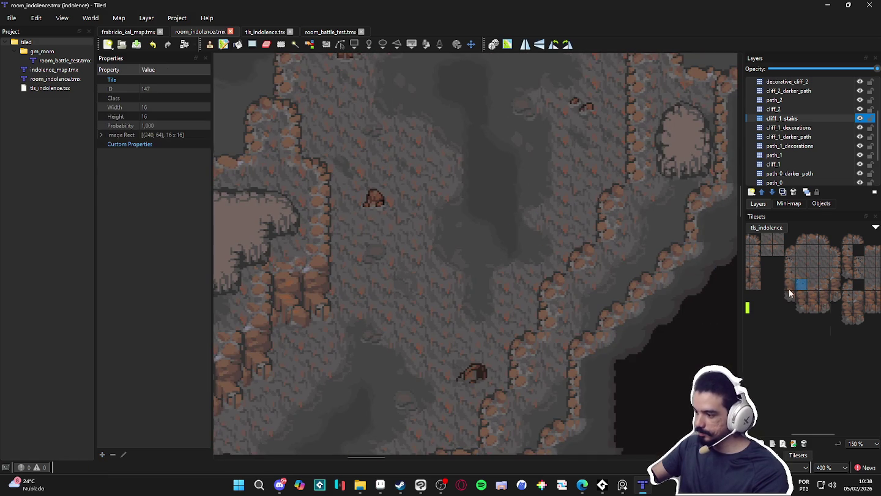
left_click(765, 455)
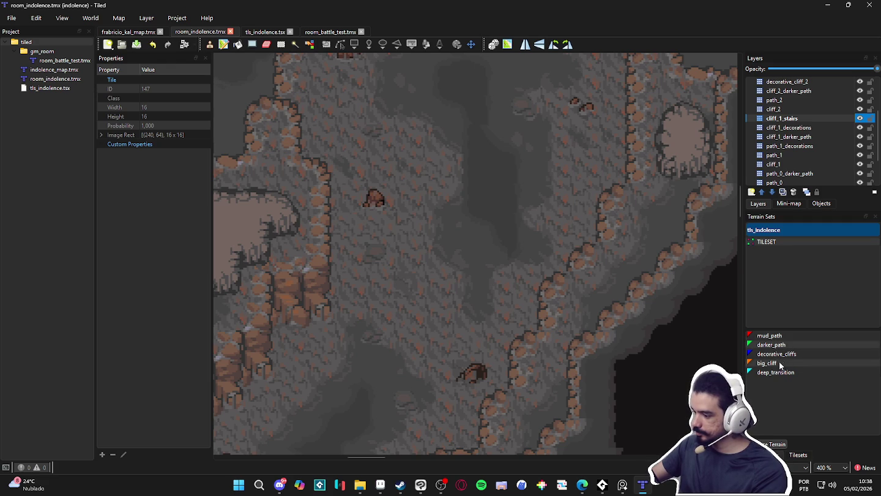
Paint big_cliff along the central and right cliff edges, undoing one misplaced block.
left_click(767, 363)
left_click(551, 217)
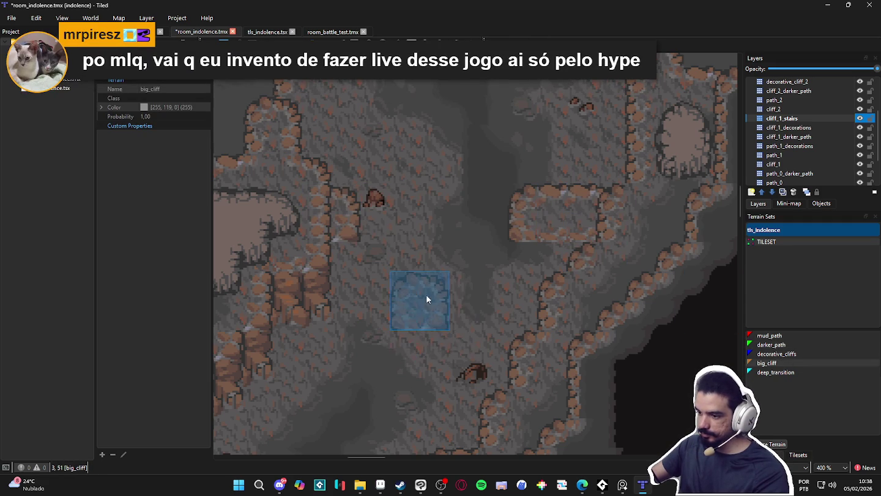
scroll(419, 263, "left", 1)
key("ctrl+z")
left_click(366, 268)
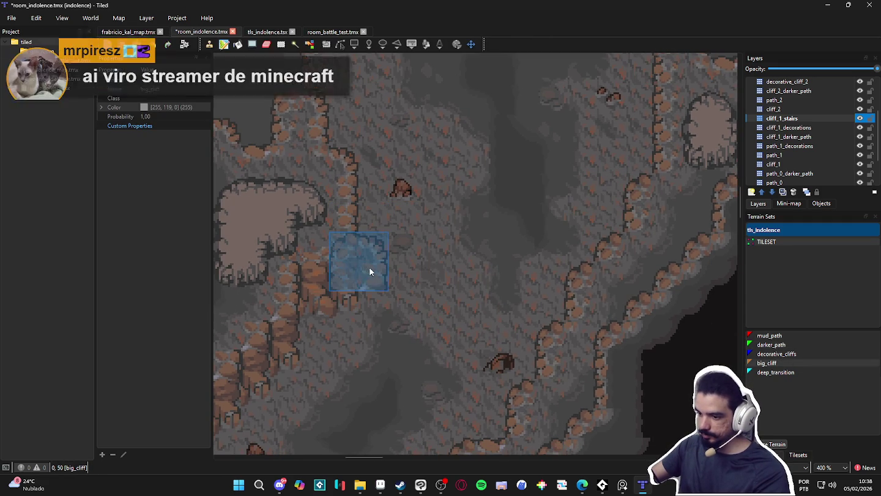
left_click_drag(595, 270, 577, 265)
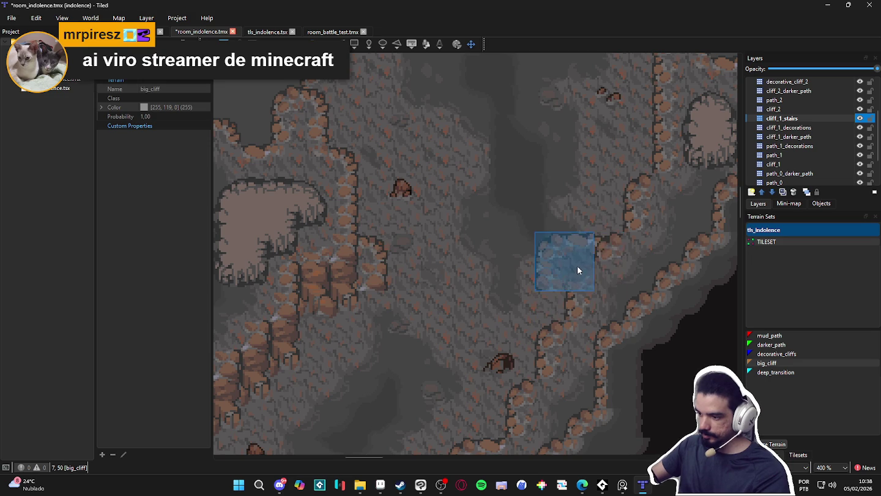
left_click(620, 194)
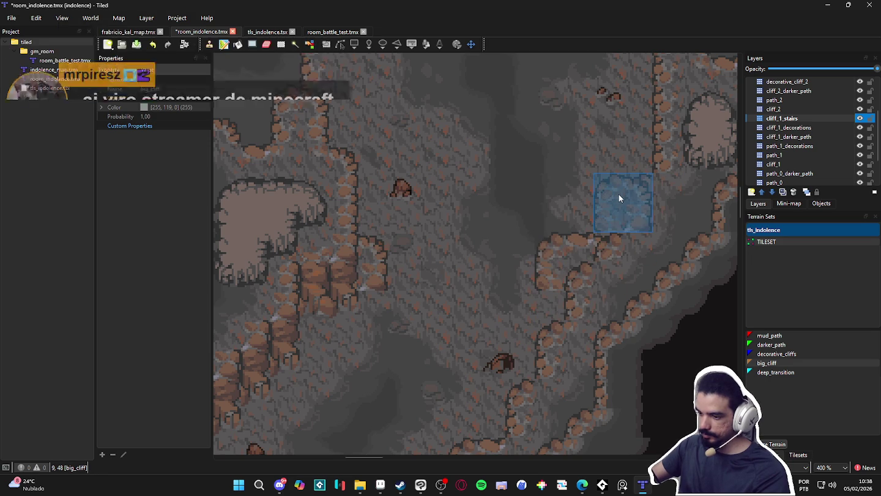
left_click(550, 246)
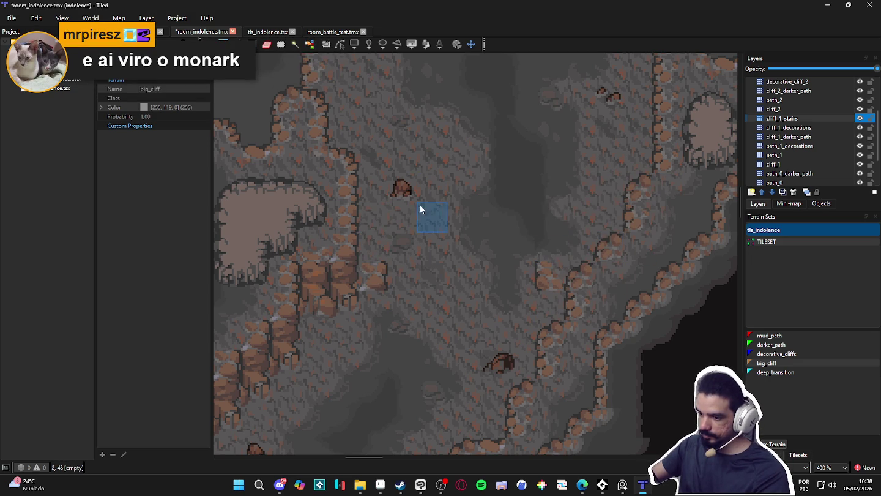
left_click(797, 454)
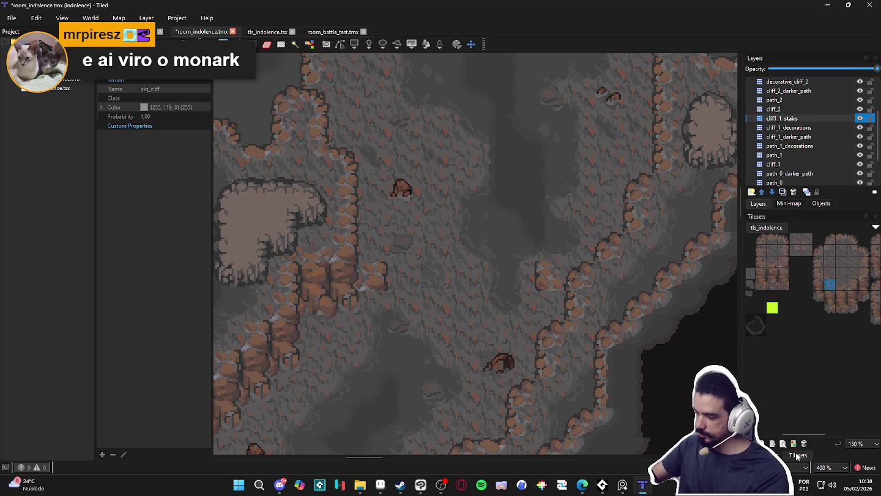
Pick tile 183 after trying 179, then zoom to 200% and pan to the diagonal ridges.
left_click(819, 296)
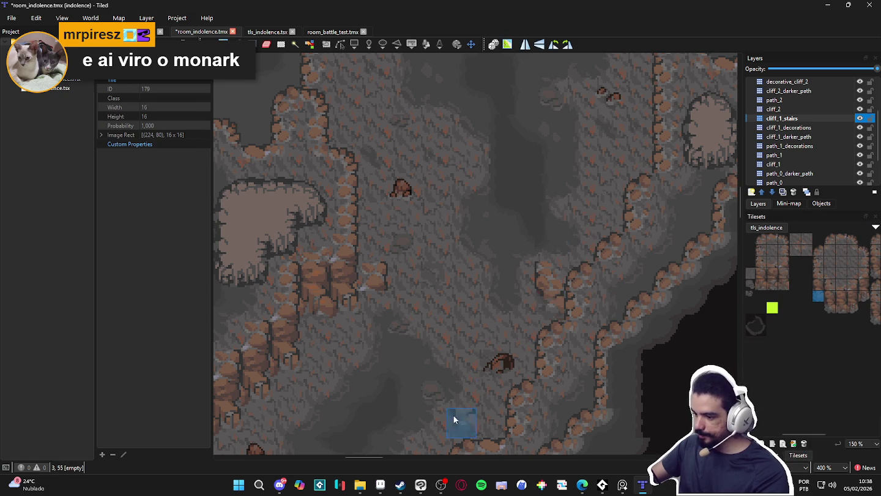
left_click(860, 297)
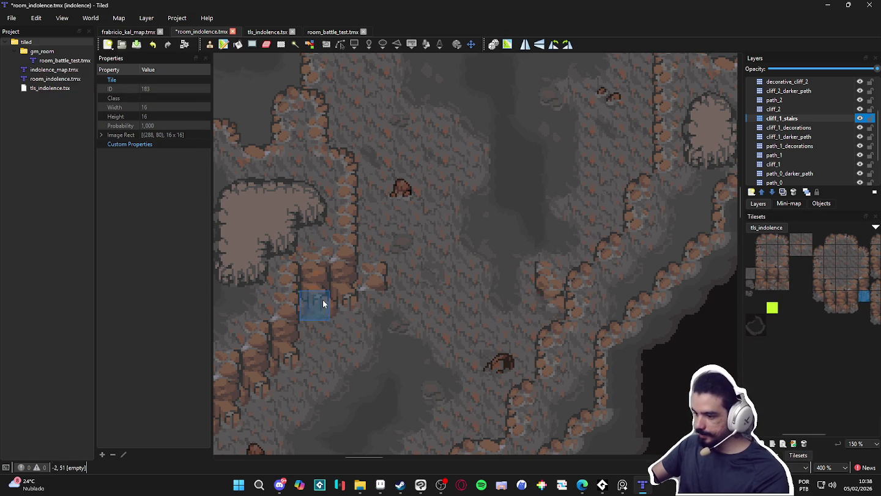
scroll(400, 365, "down", 1)
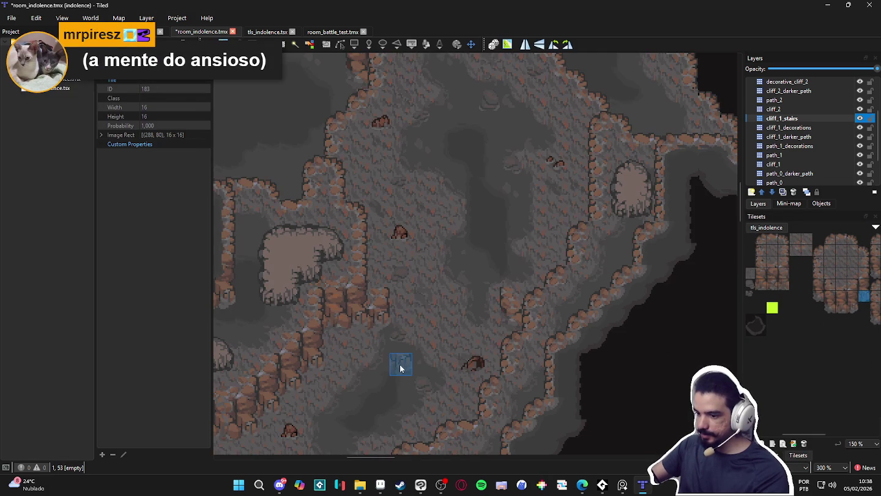
scroll(398, 367, "down", 1)
left_click_drag(398, 366, 506, 288)
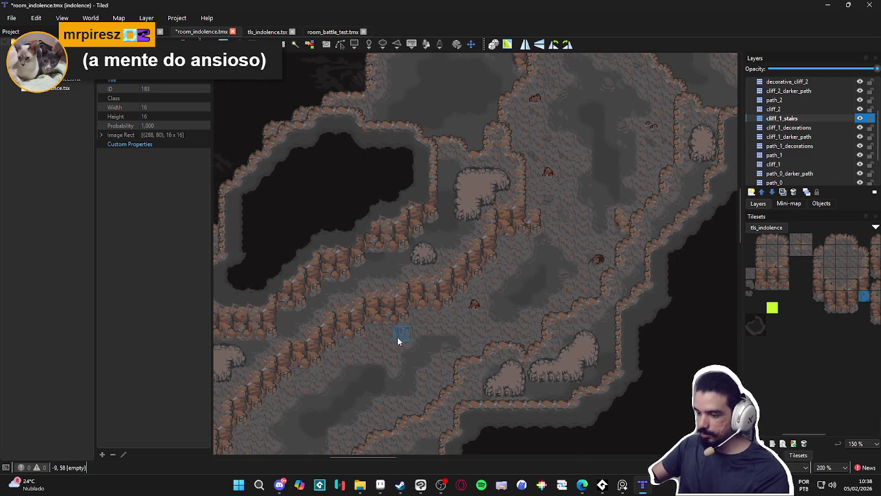
left_click_drag(377, 350, 428, 292)
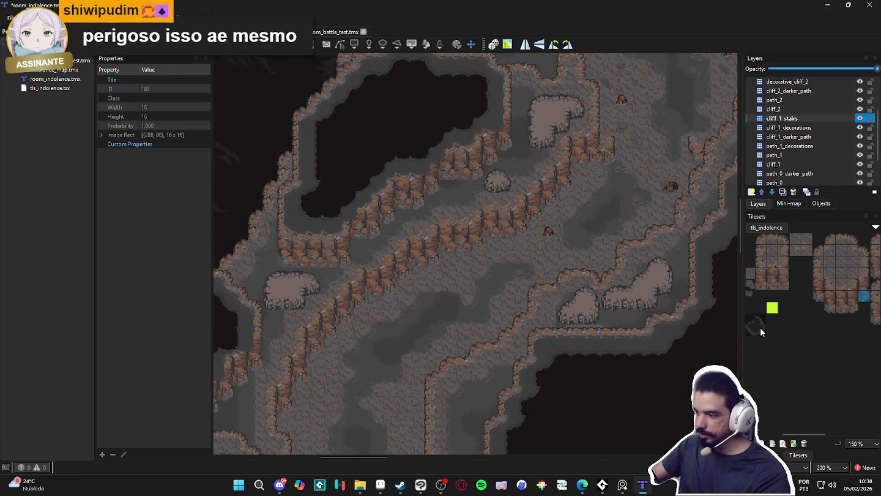
left_click(773, 455)
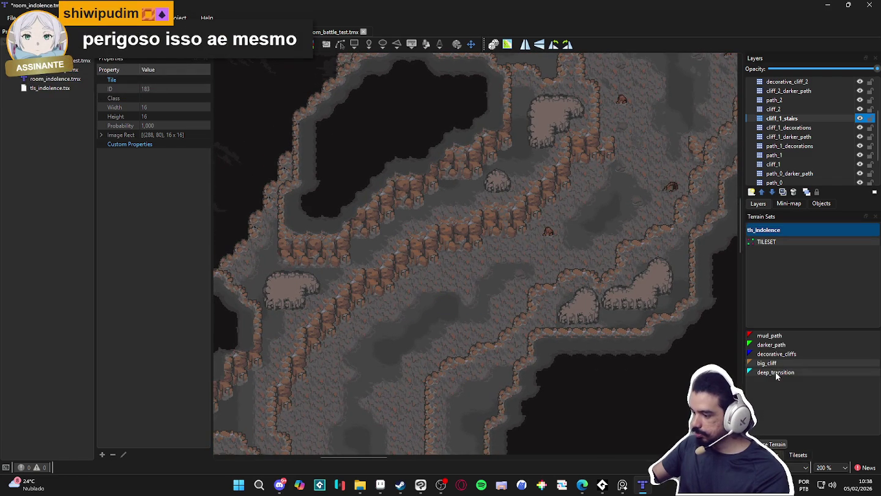
Paint big_cliff bumps on the diagonal ridge and the lower central cliff.
left_click(769, 364)
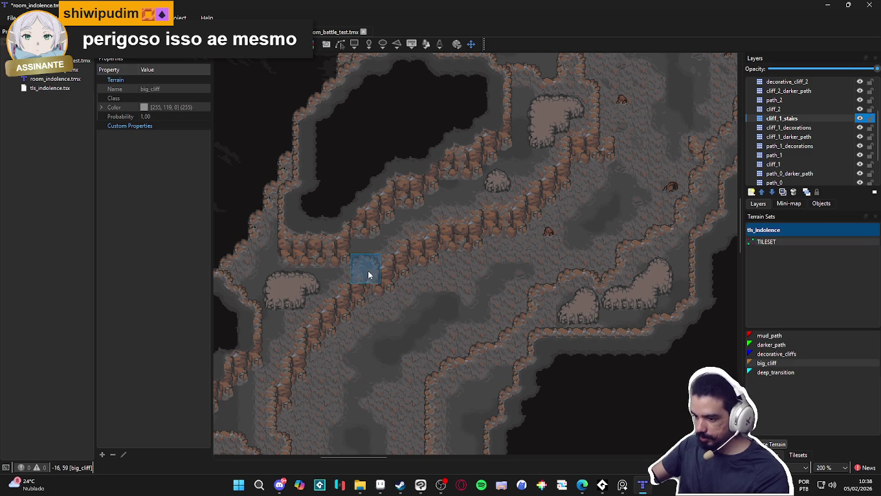
left_click(394, 291)
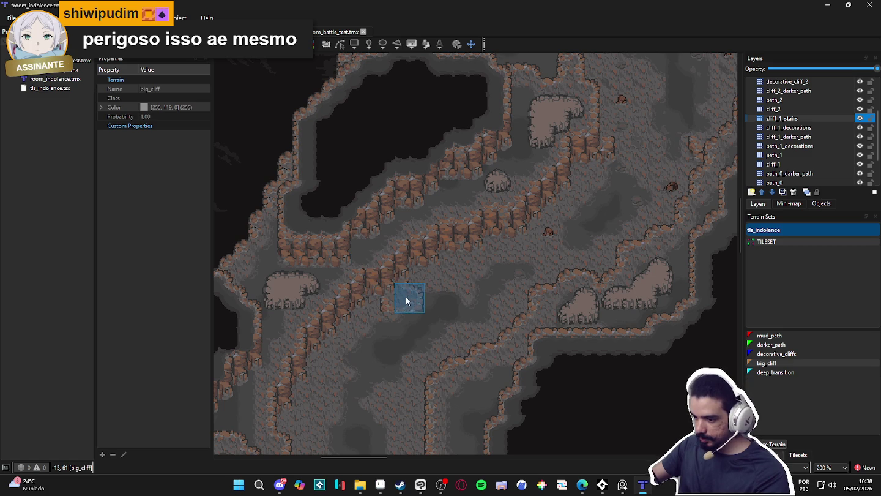
left_click(442, 344)
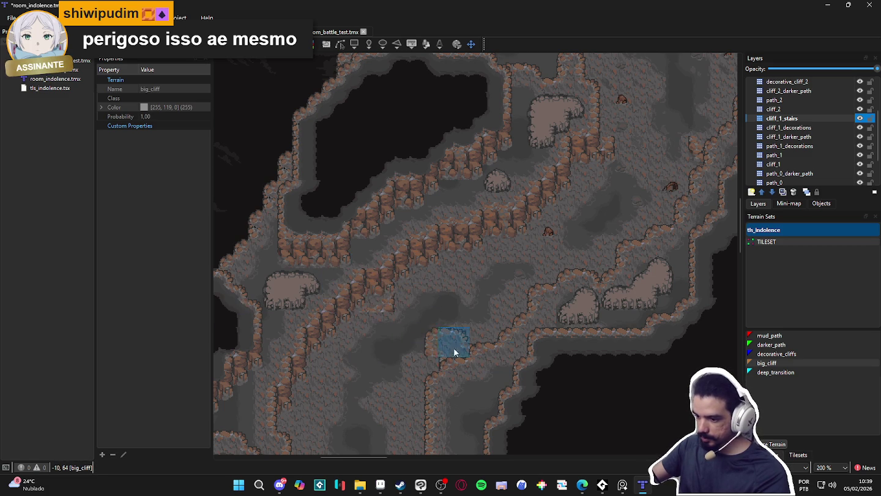
left_click(437, 333)
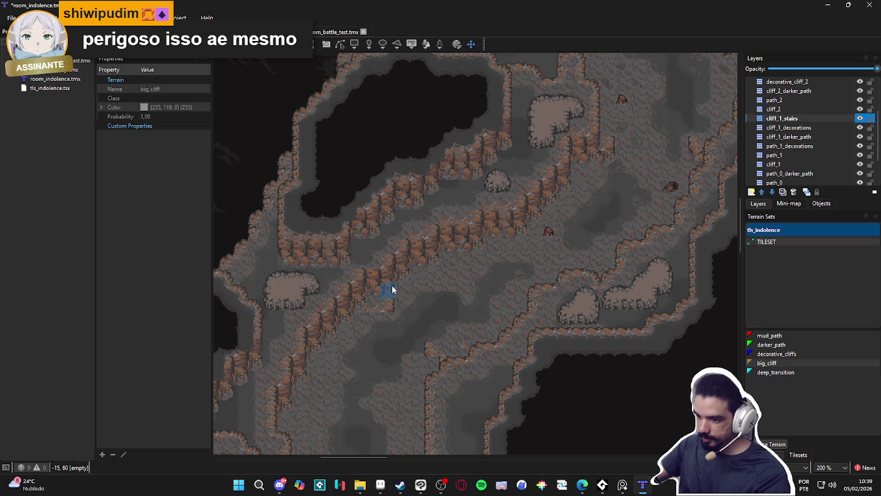
left_click(801, 453)
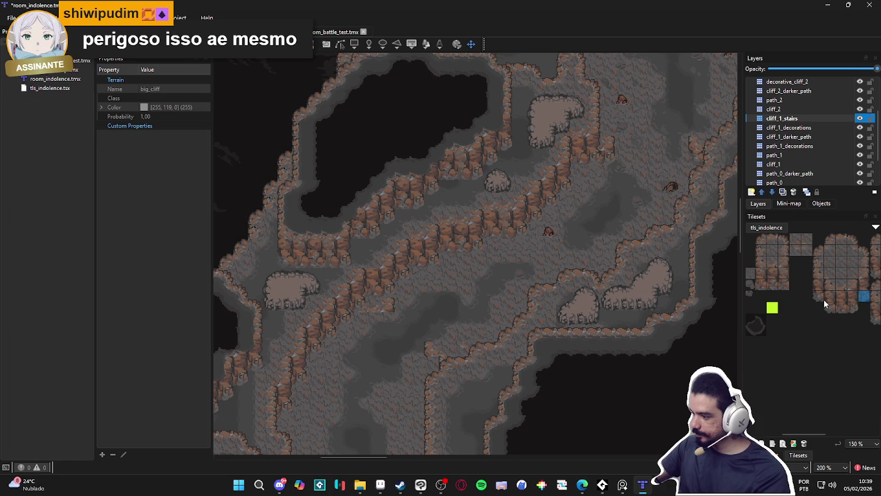
Try tiles 183, 214, 142 and 141, then stamp tile 179 on the lower cliff edge.
left_click(863, 297)
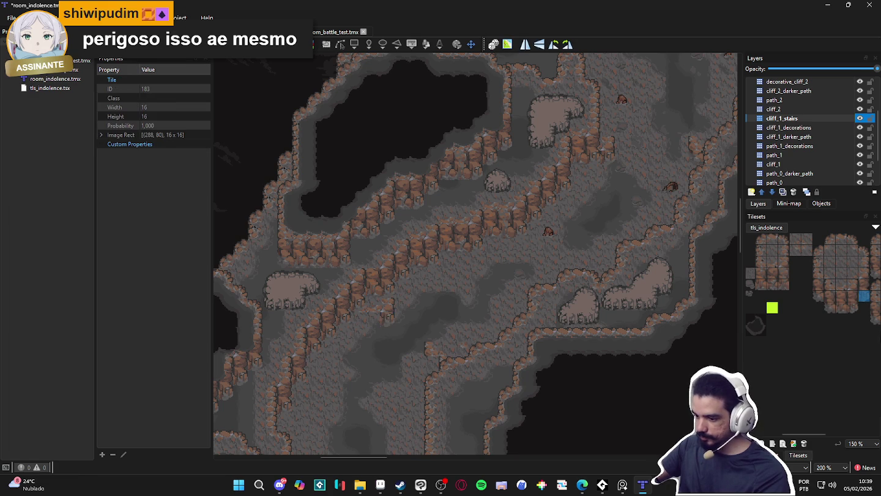
left_click(841, 307)
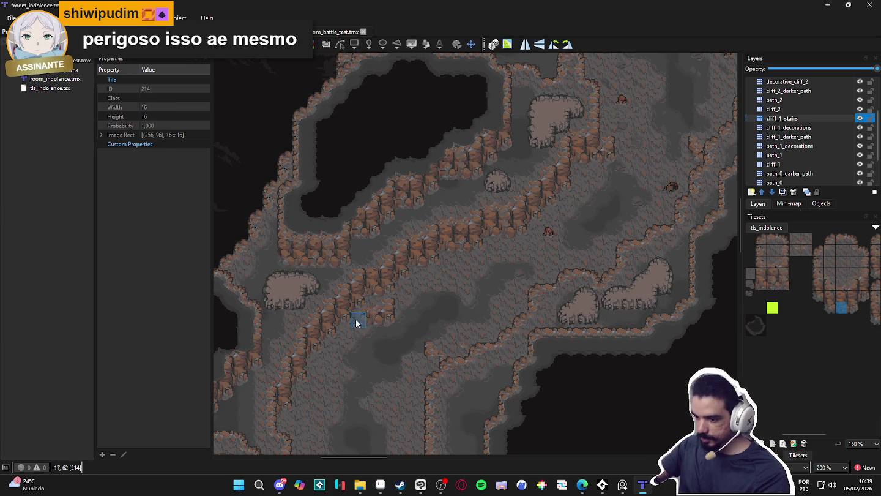
left_click(775, 284)
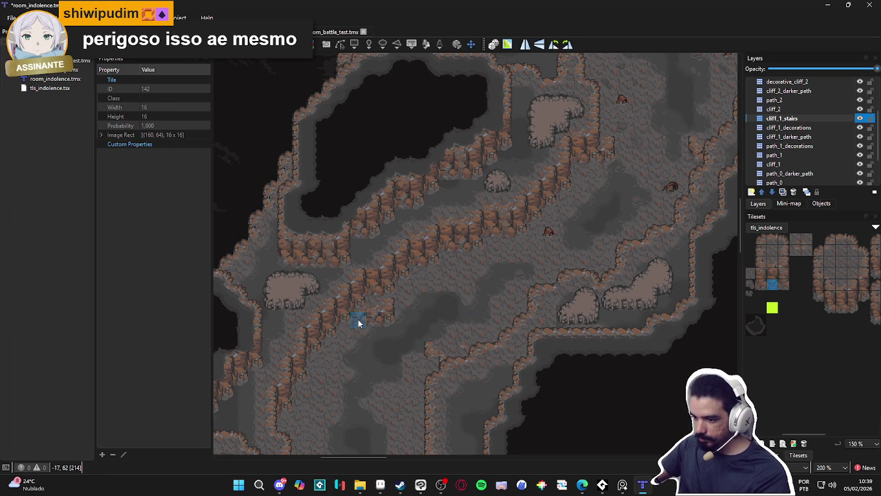
left_click(760, 285)
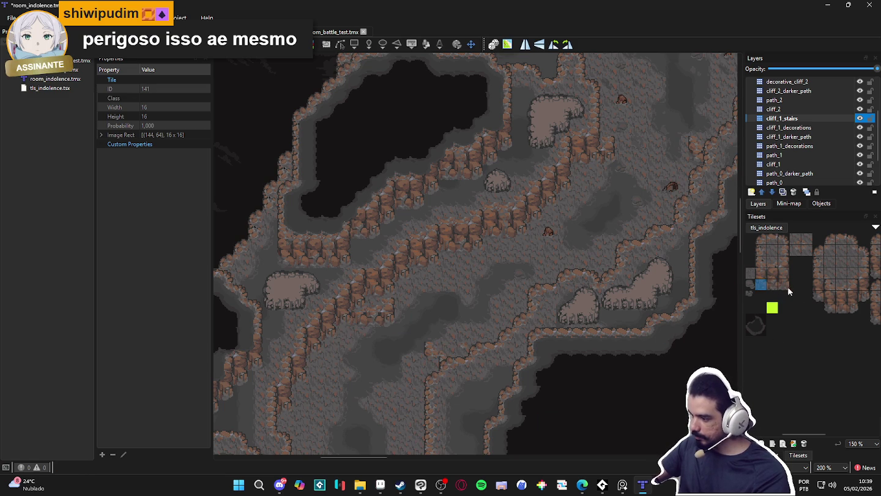
left_click(821, 296)
left_click(427, 367)
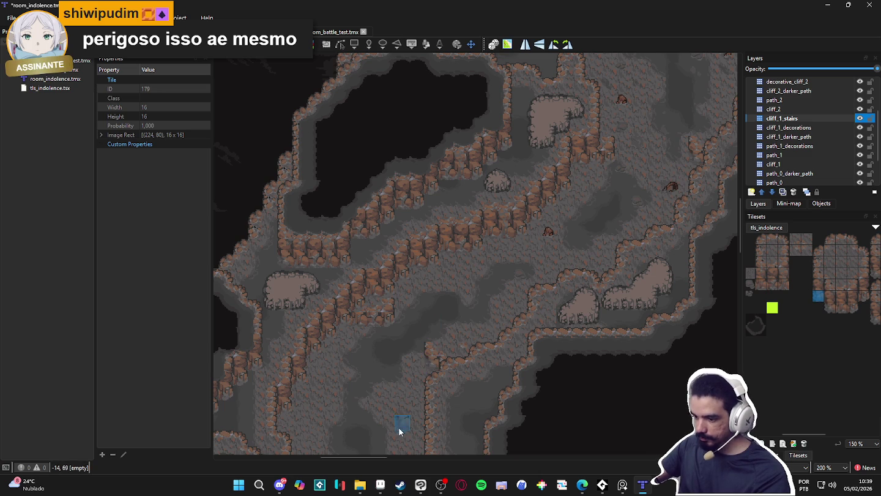
scroll(371, 387, "up", 3)
scroll(428, 331, "right", 3)
scroll(424, 301, "down", 4)
scroll(416, 249, "left", 3)
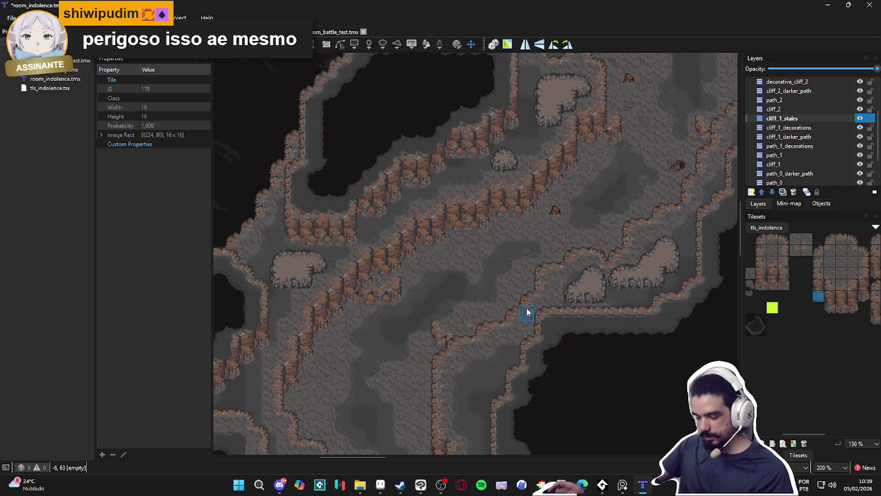
scroll(504, 303, "down", 4)
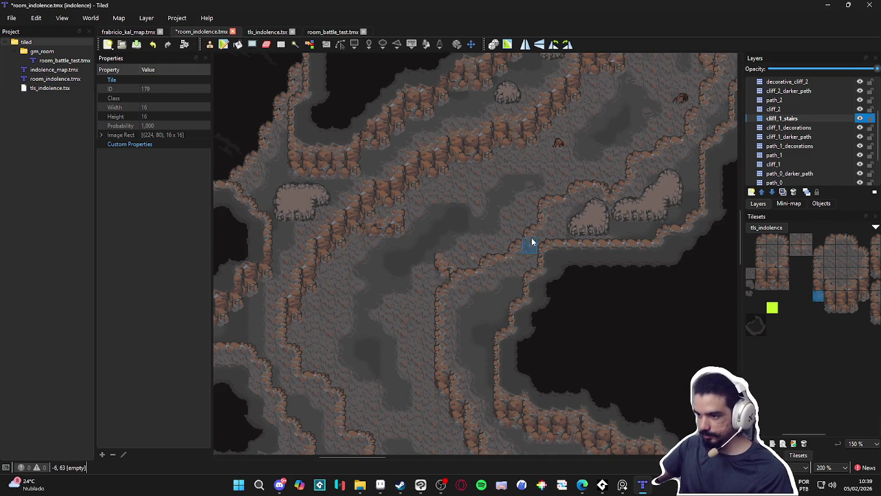
scroll(515, 248, "up", 6)
scroll(507, 256, "right", 4)
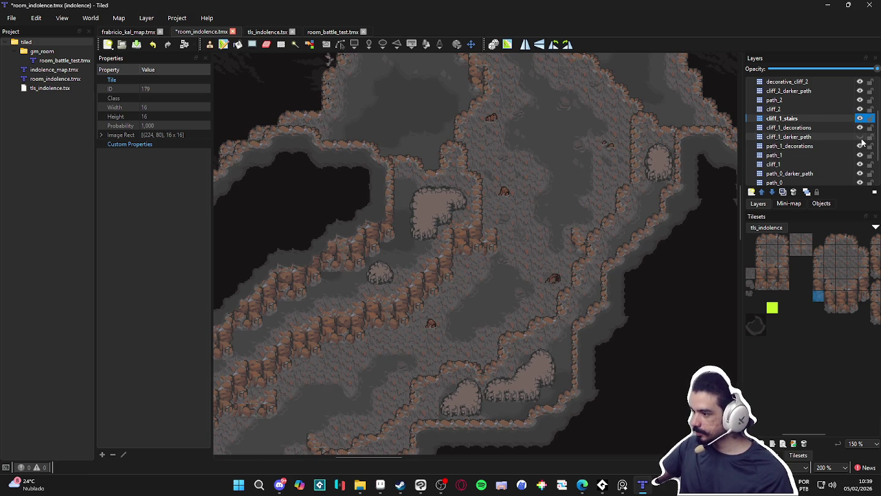
Toggle cliff_1's visibility to check the tiles, then make cliff_2 the active layer.
left_click(860, 165)
left_click(860, 164)
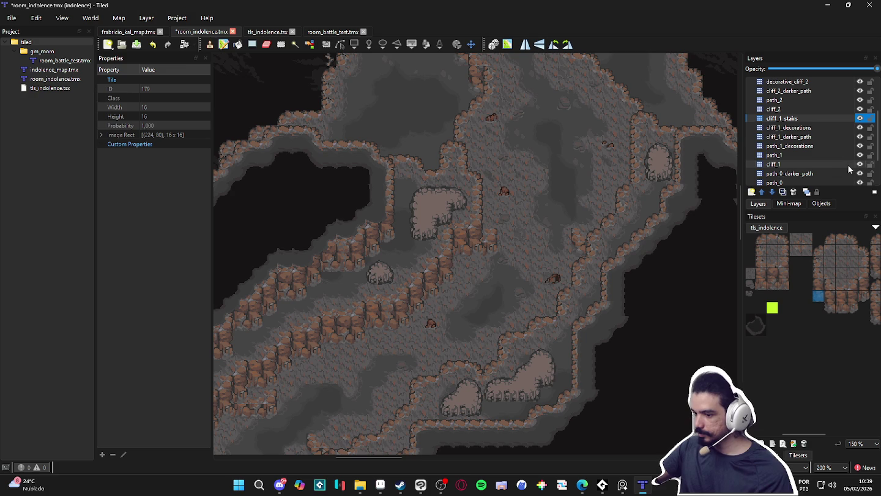
left_click(848, 110)
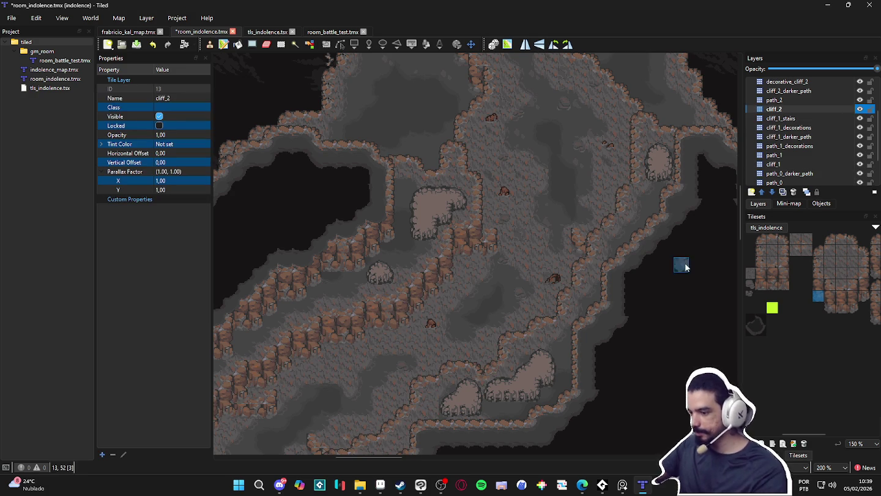
Pick tile 110 and bring the lower part of the cave into view.
left_click(785, 273)
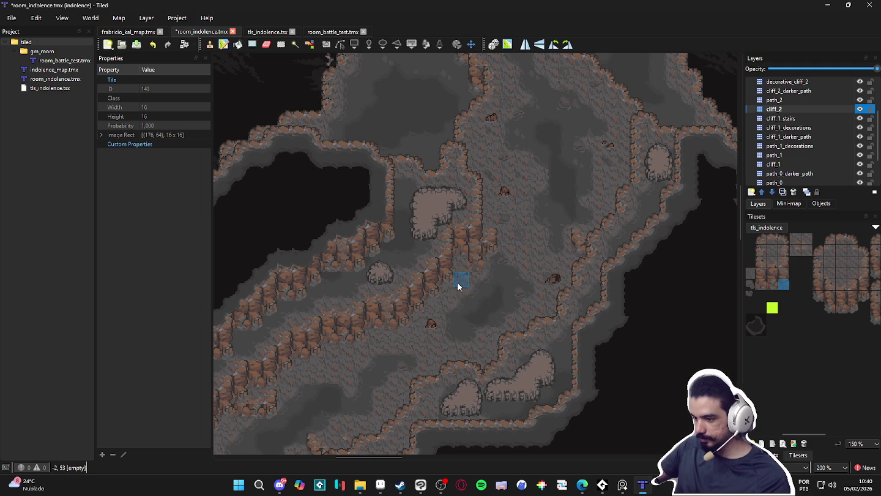
scroll(456, 294, "down", 2, "ctrl")
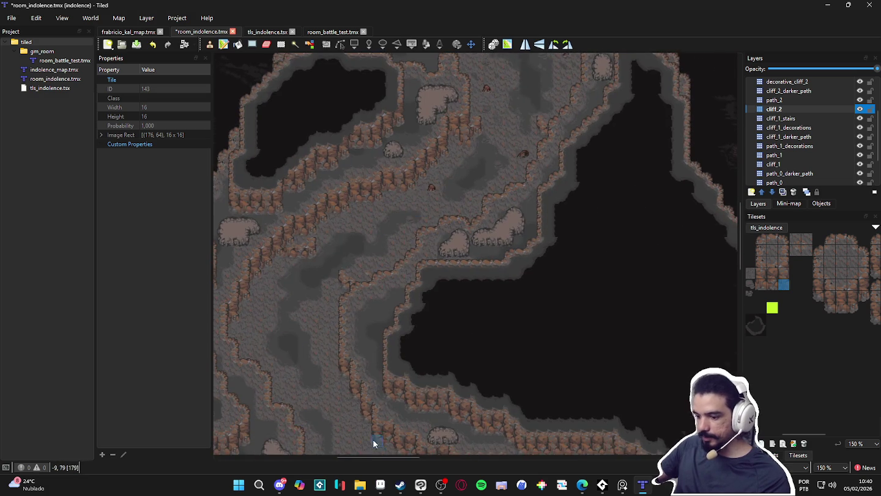
scroll(373, 438, "up", 2)
scroll(404, 392, "up", 1, "ctrl")
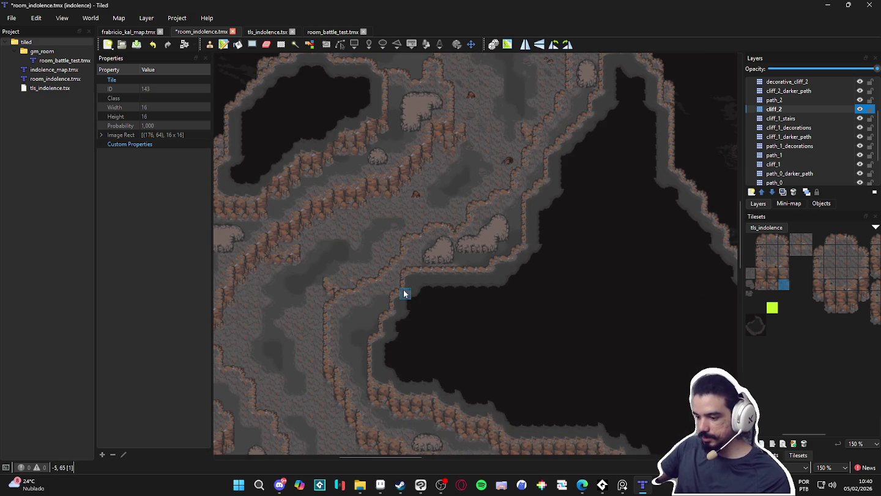
scroll(431, 327, "up", 2)
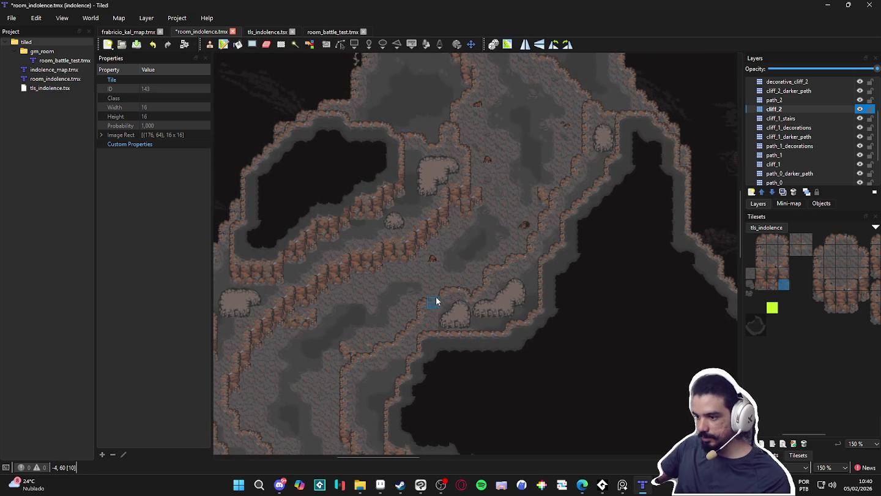
scroll(461, 231, "up", 2)
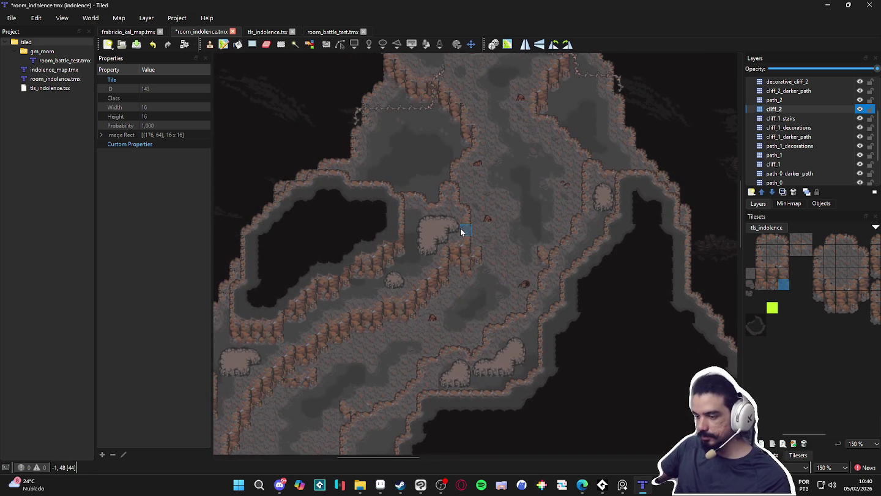
left_click_drag(455, 316, 456, 206)
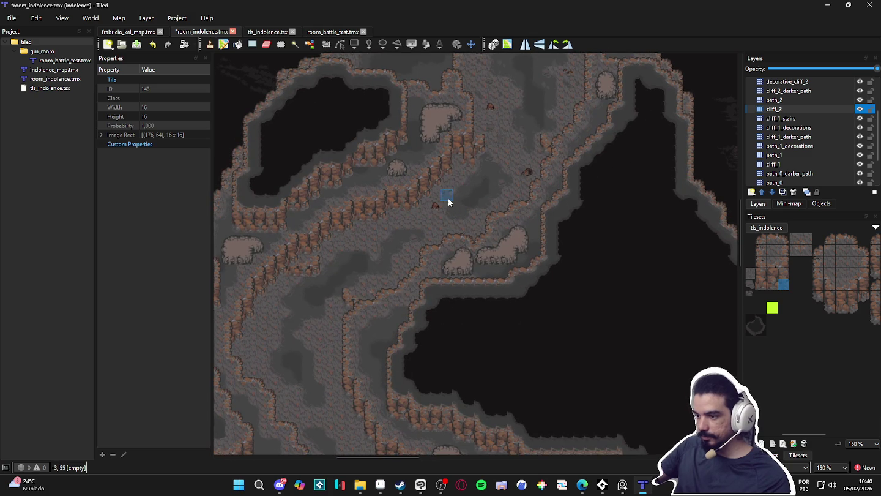
scroll(447, 202, "up", 2)
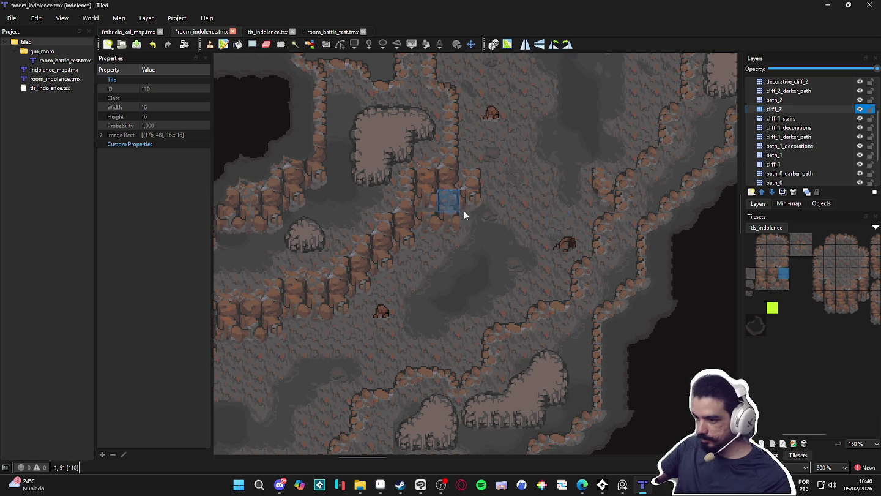
Choose tile 142 as the cliff stamp and inspect the lower-left cliff ledges.
left_click(777, 273)
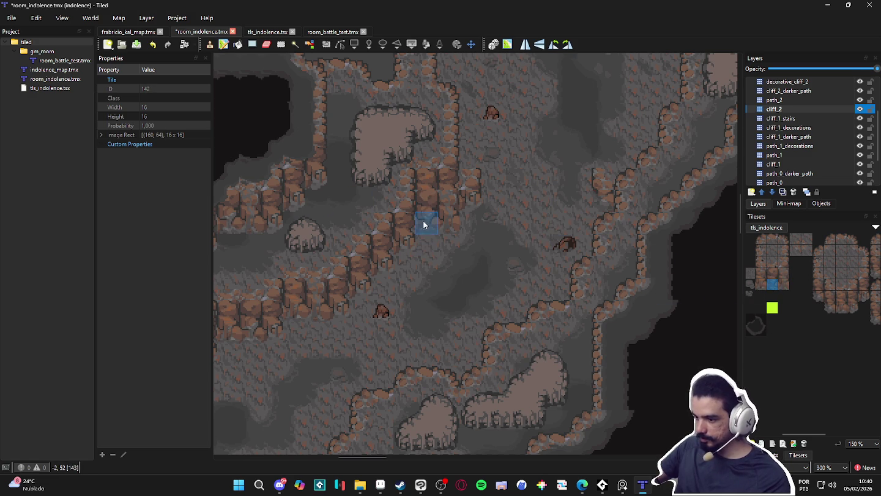
scroll(421, 333, "down", 1)
left_click_drag(405, 333, 437, 293)
scroll(437, 260, "up", 1)
scroll(457, 312, "down", 1)
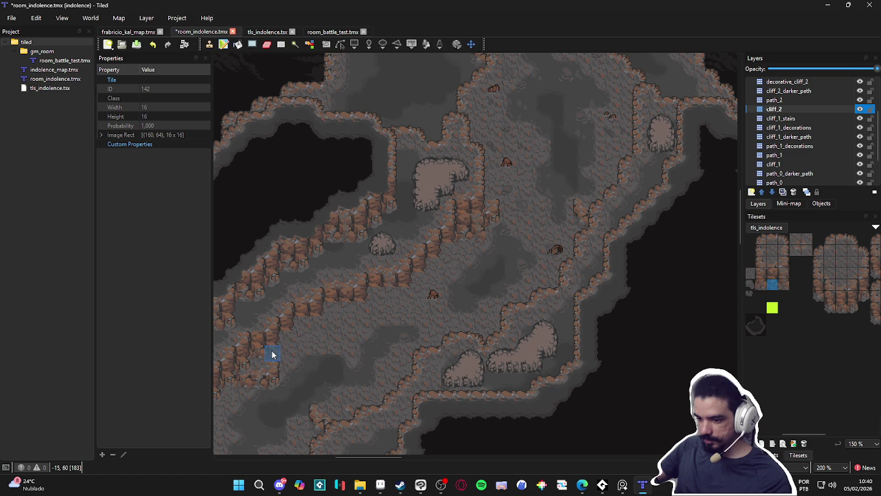
left_click_drag(260, 386, 328, 341)
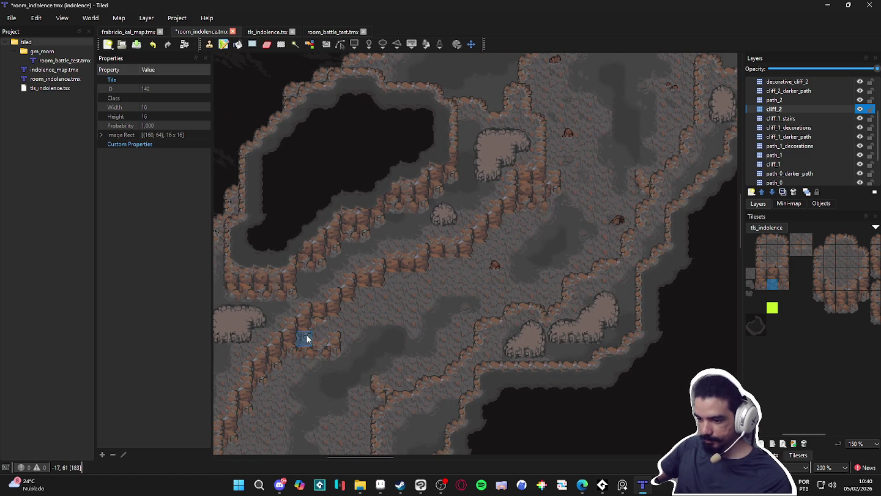
scroll(471, 303, "up", 1)
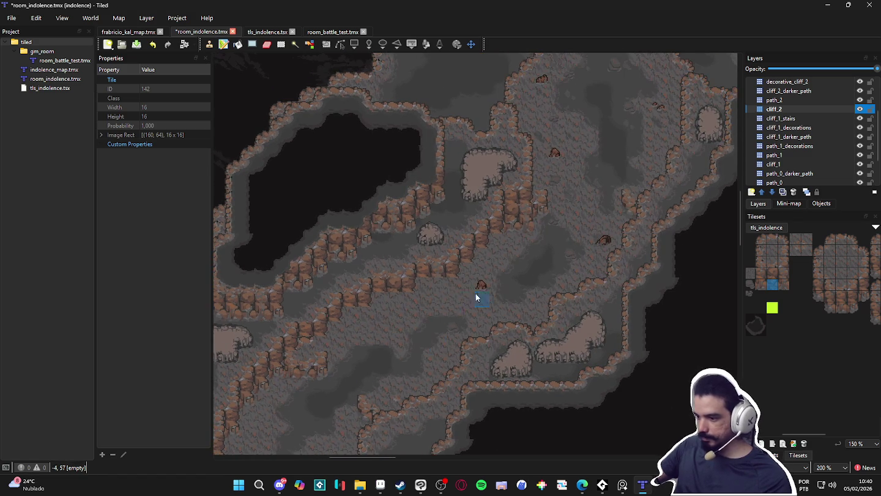
scroll(565, 269, "up", 1)
scroll(565, 269, "right", 1)
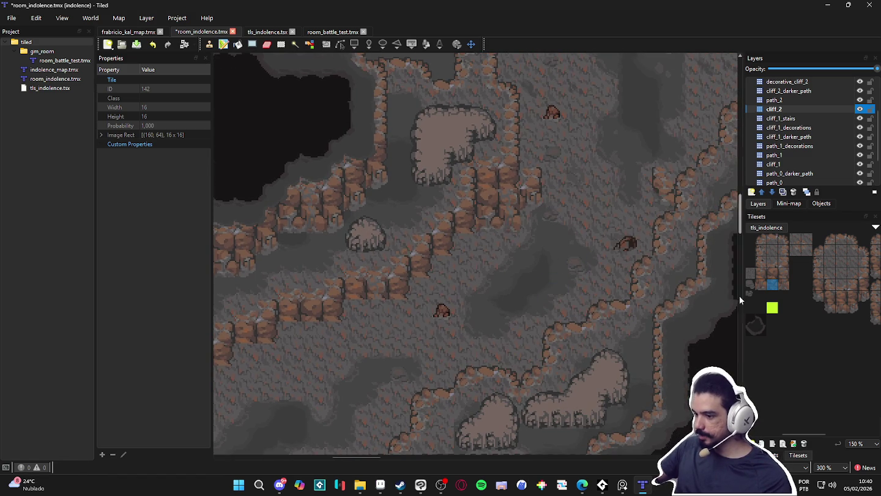
Stamp cliff tiles along the cliff edge and lower cliff row, ending on tile 109.
left_click(774, 283)
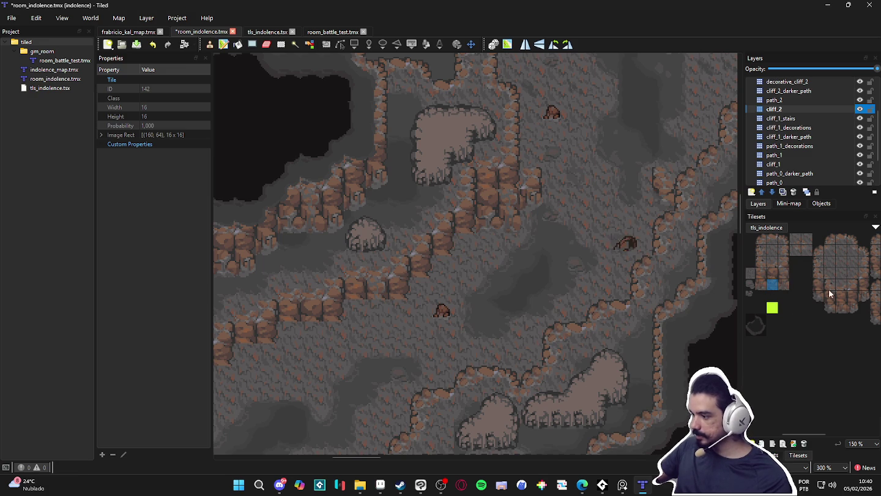
scroll(830, 287, "right", 1)
left_click(846, 286)
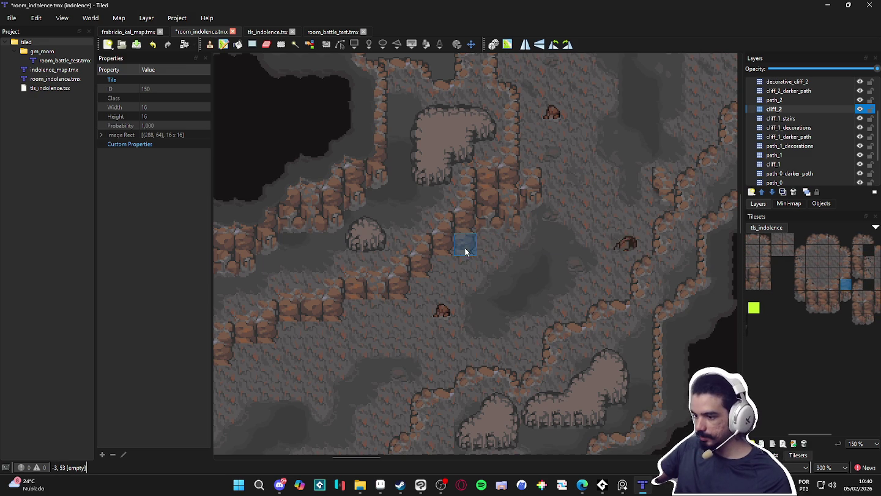
left_click(399, 306)
left_click(337, 331)
mouse_move(273, 357)
left_mouse_down()
mouse_move(309, 364)
mouse_move(437, 328)
left_mouse_up()
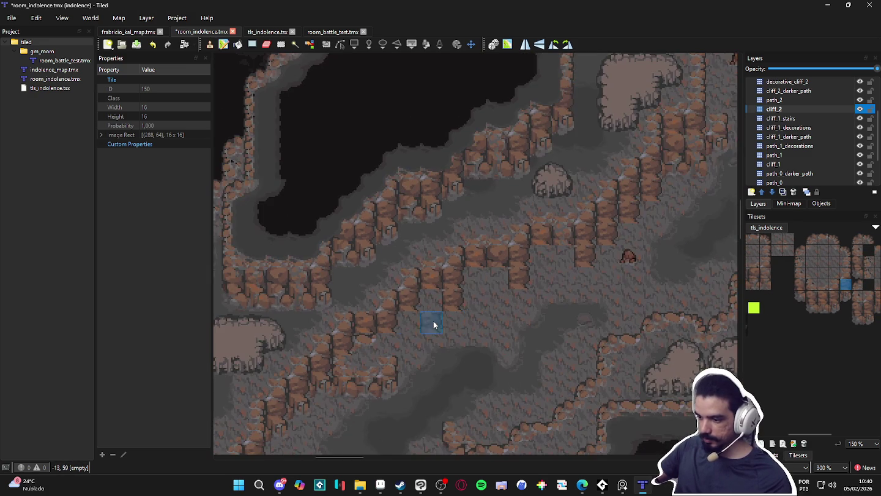
left_click(409, 324)
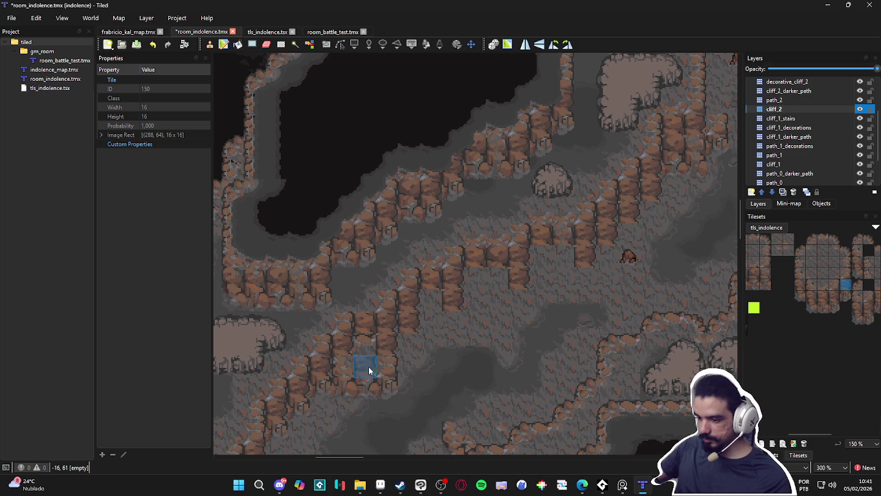
left_click(753, 277)
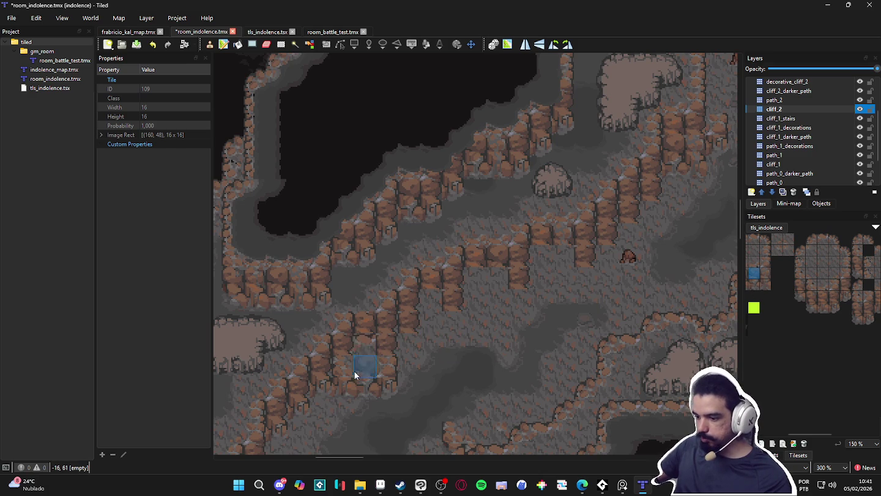
scroll(436, 391, "down", 1)
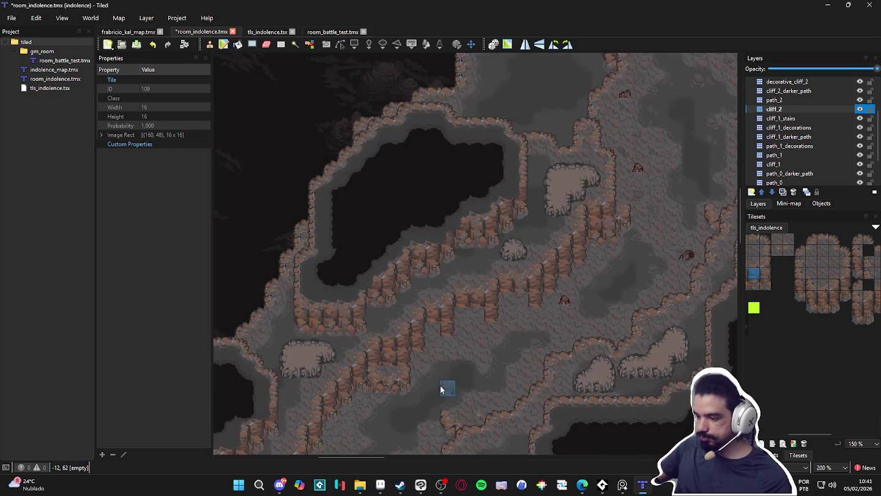
On cliff_1_stairs, select a block of stair tiles and paste it onto the cliff edge.
left_click(833, 120)
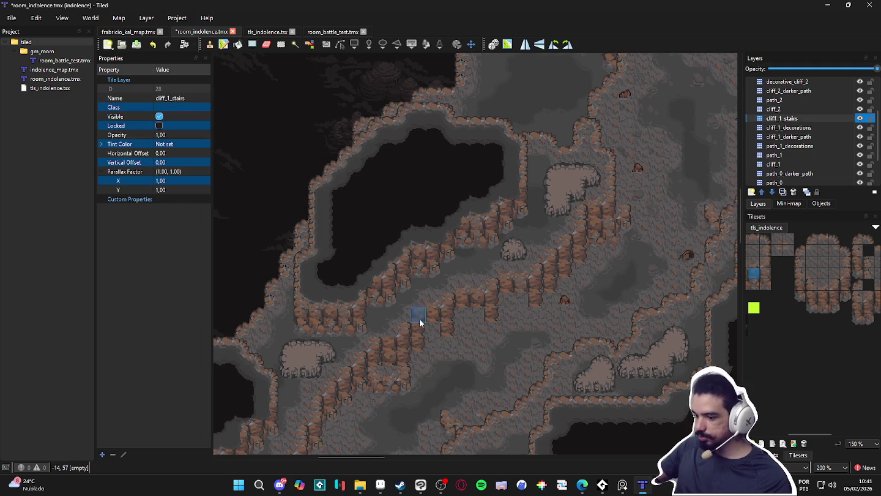
key("ctrl+h")
key("r")
left_click(278, 55)
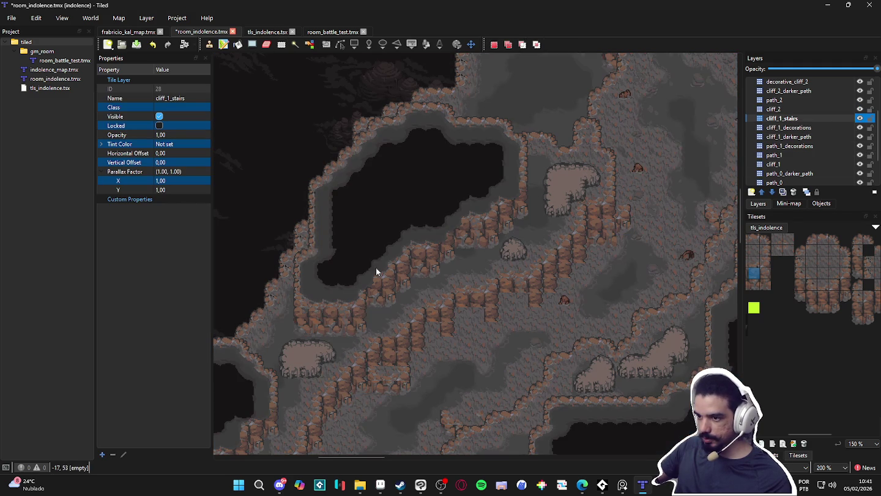
left_click_drag(423, 336, 343, 400)
left_click(369, 393)
key("ctrl+v")
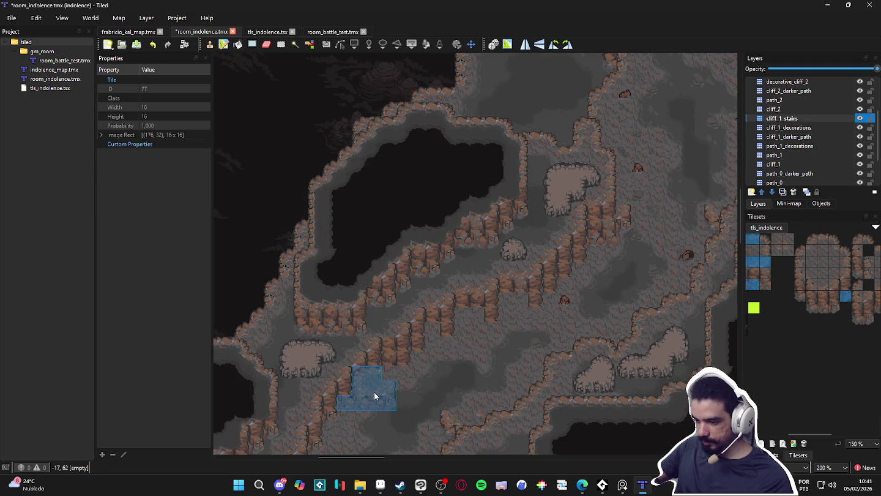
left_click(372, 401)
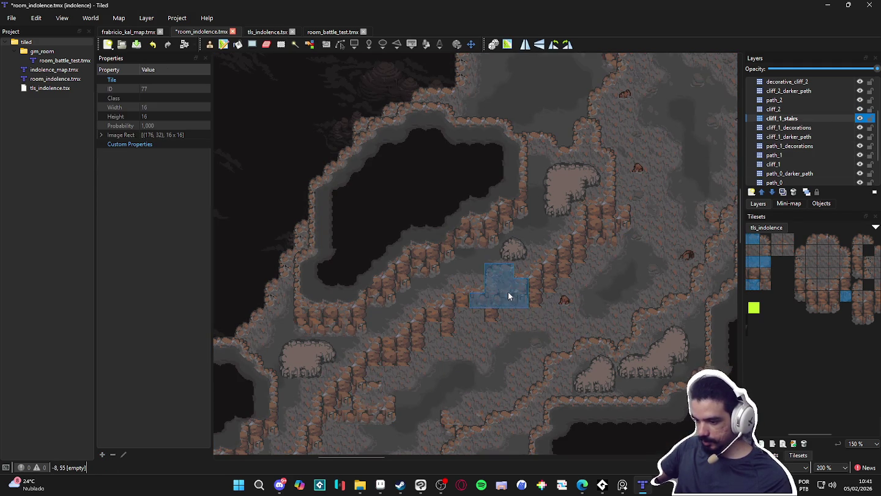
Pick tile 148, survey the right and lower cave, then clear the stamp and select cliff_2.
left_click(824, 264)
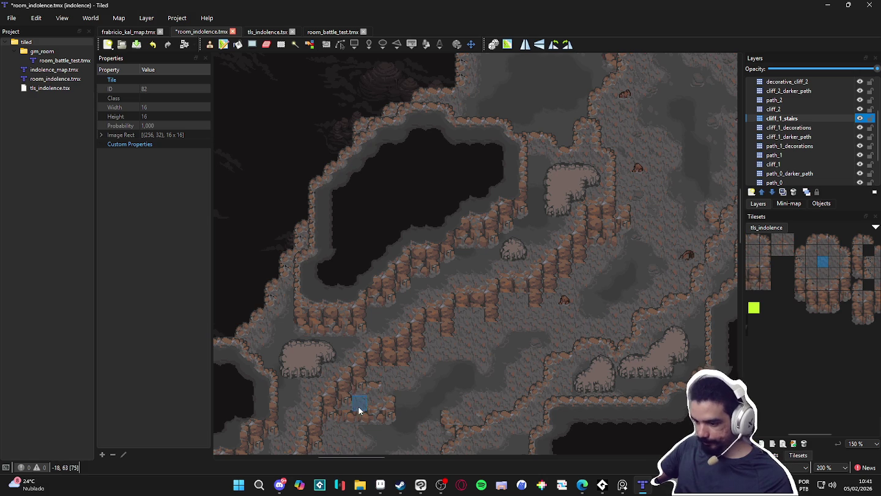
left_click(822, 286)
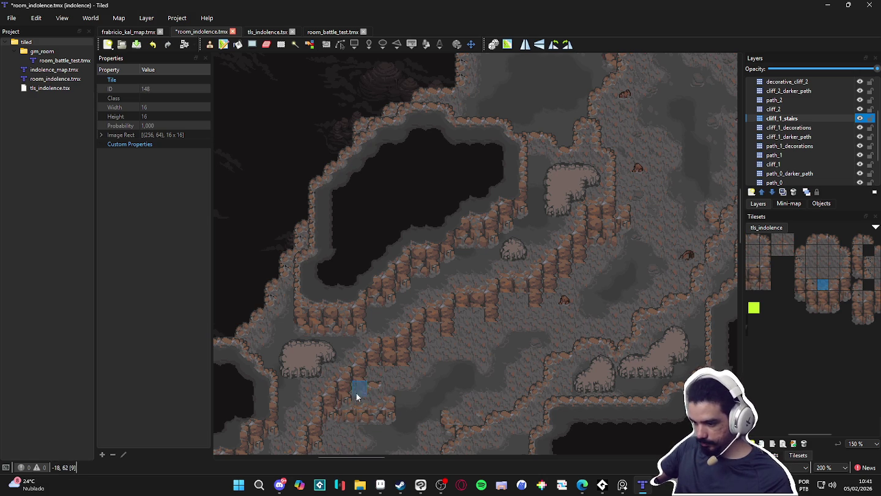
left_click(821, 284)
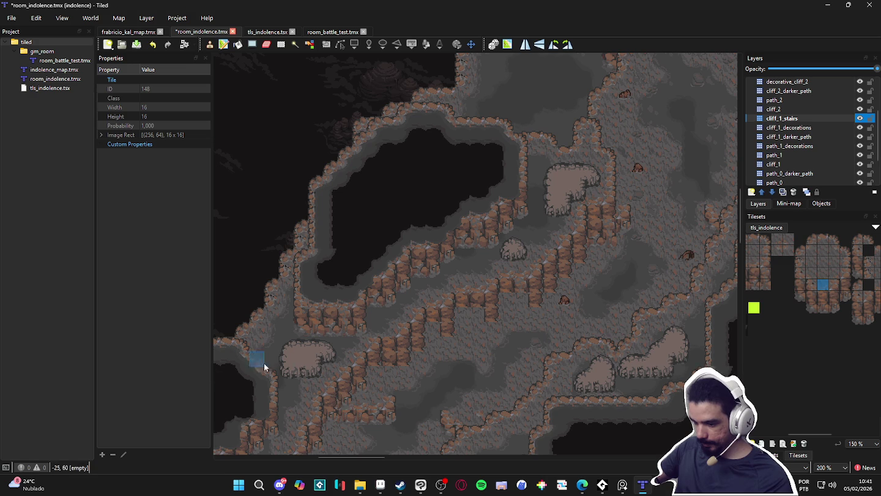
scroll(382, 360, "down", 2)
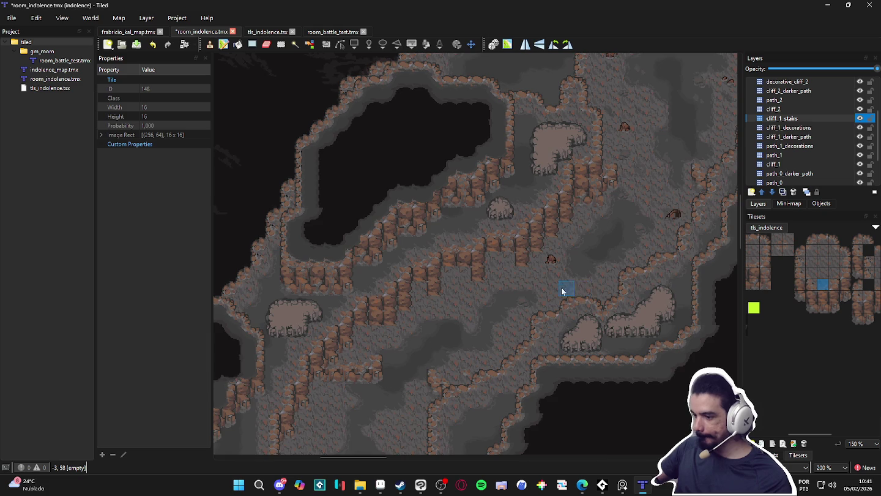
left_click_drag(565, 284, 517, 327)
scroll(518, 327, "down", 1, "ctrl")
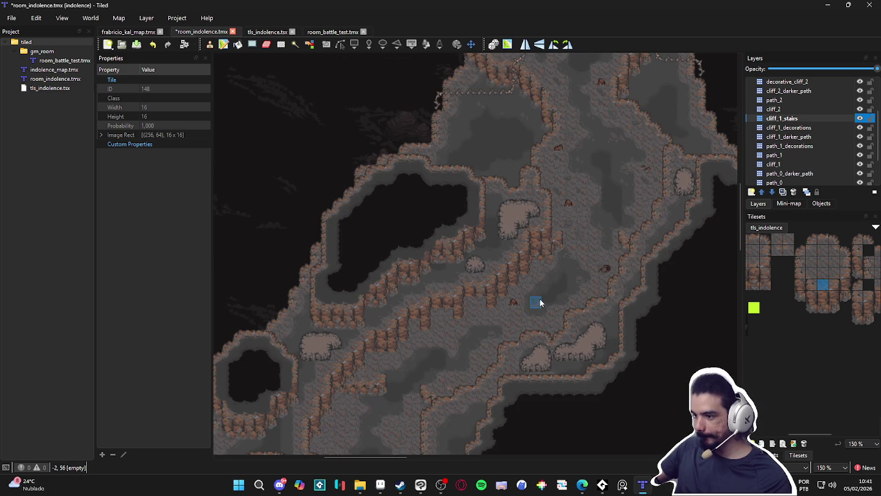
mouse_move(548, 297)
left_mouse_down()
mouse_move(512, 309)
mouse_move(496, 344)
mouse_move(559, 212)
mouse_move(483, 294)
left_mouse_up()
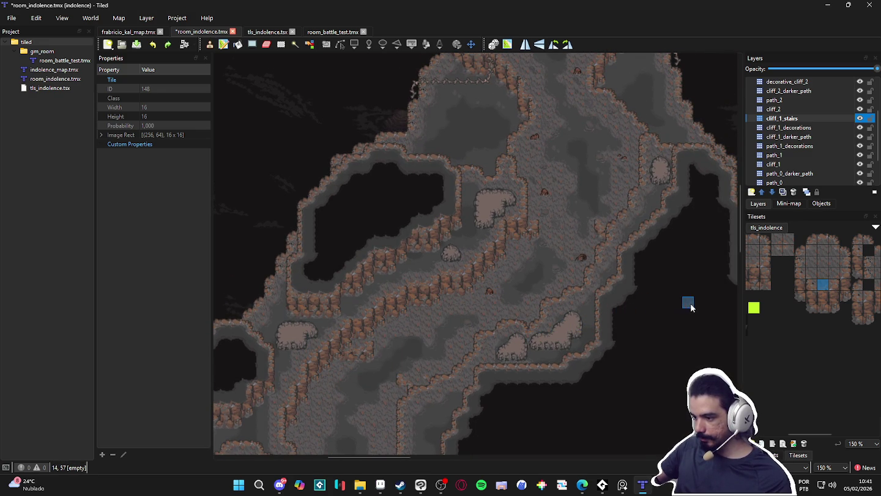
scroll(456, 289, "up", 3)
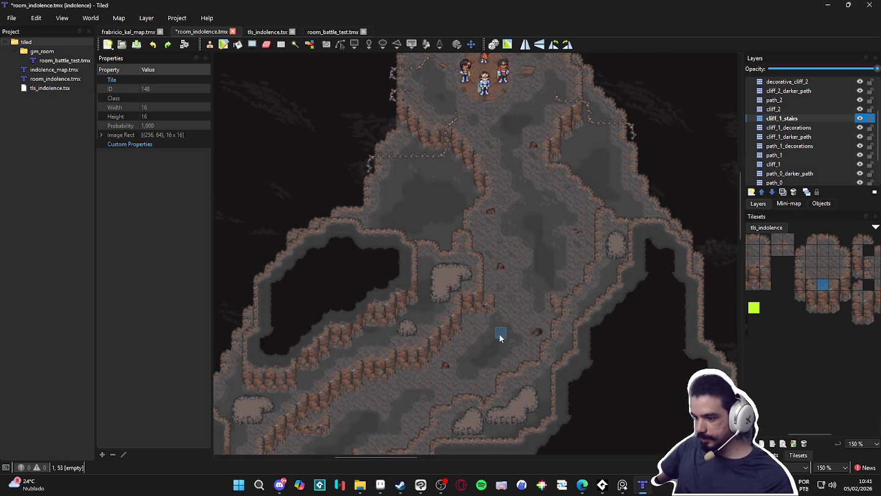
scroll(460, 334, "up", 1)
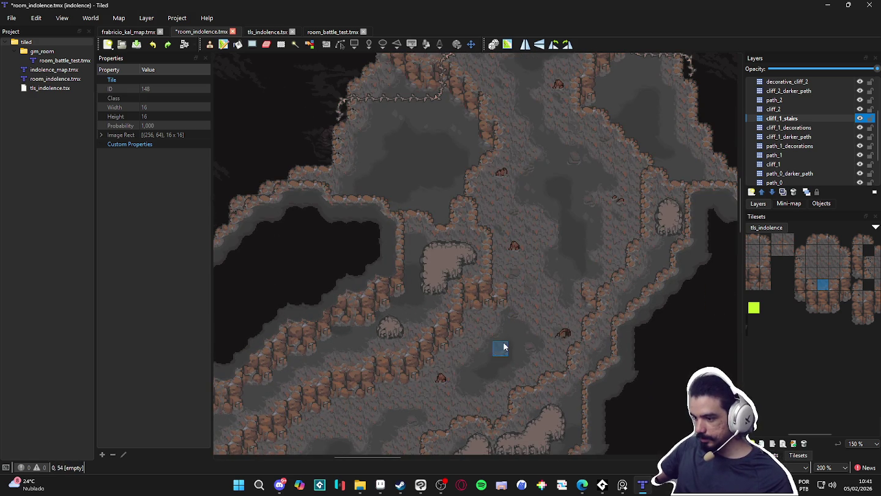
mouse_move(501, 351)
left_mouse_down()
mouse_move(492, 264)
mouse_move(537, 233)
left_mouse_up()
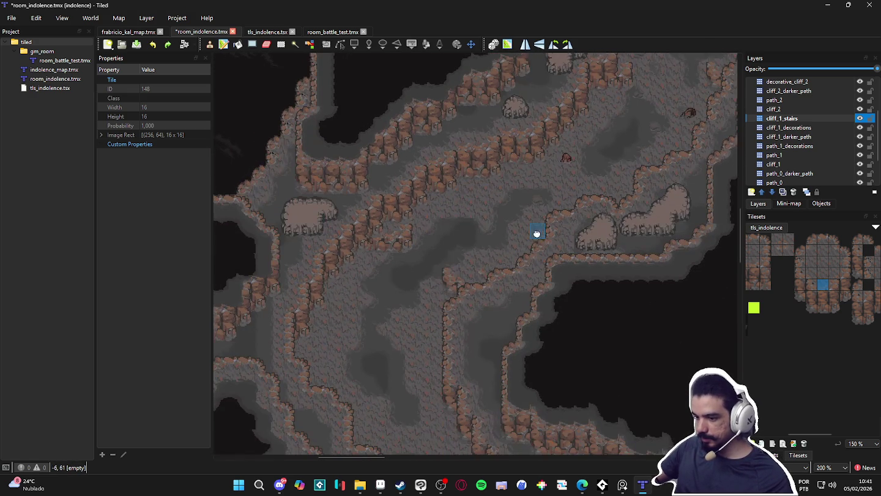
left_click_drag(414, 335, 422, 263)
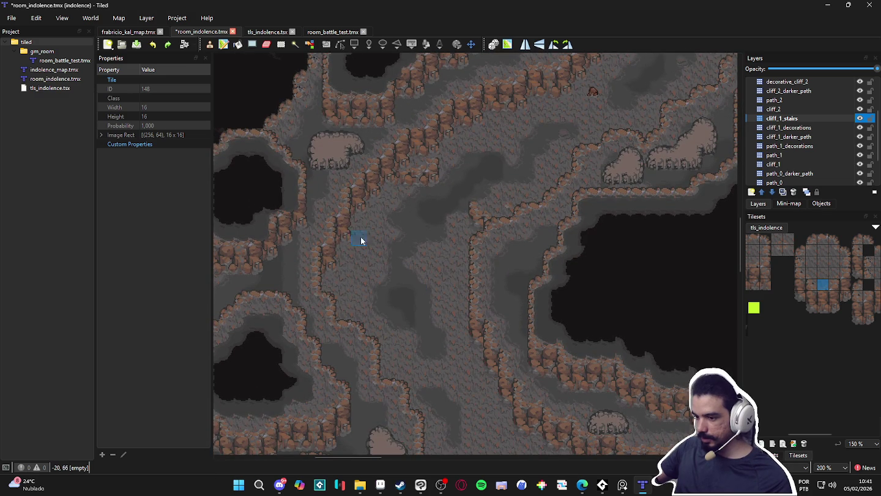
right_click(363, 210)
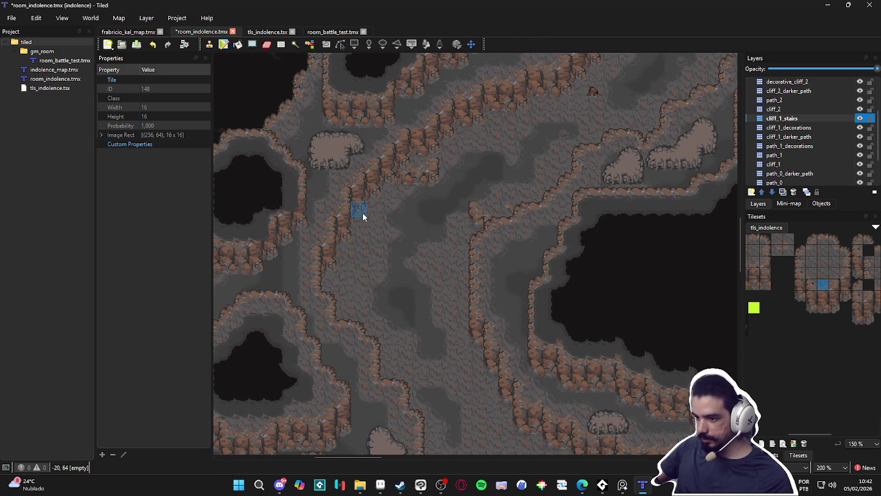
left_click(811, 109)
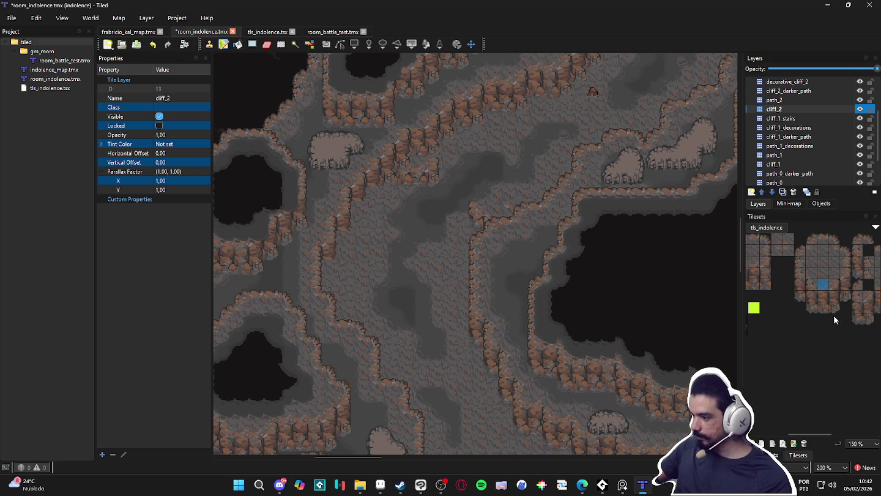
Take cliff tile 183 from the tls_indolence tileset as the brush.
scroll(421, 316, "up", 3)
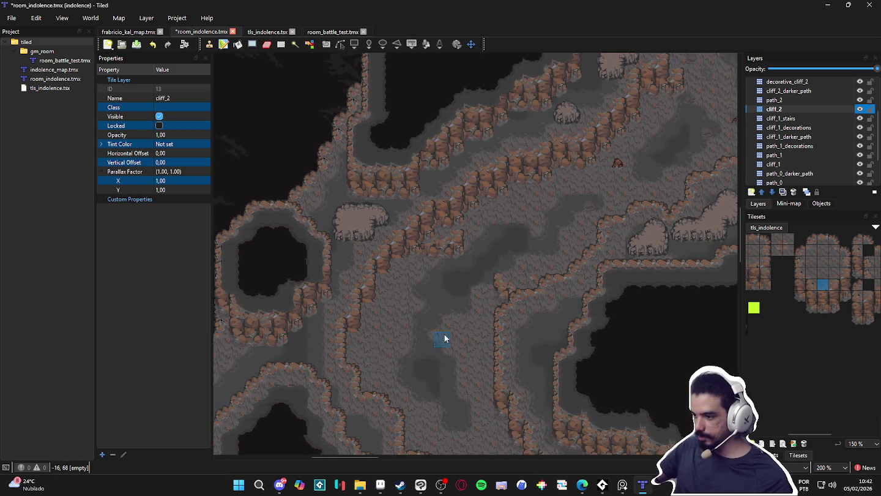
left_click(845, 286)
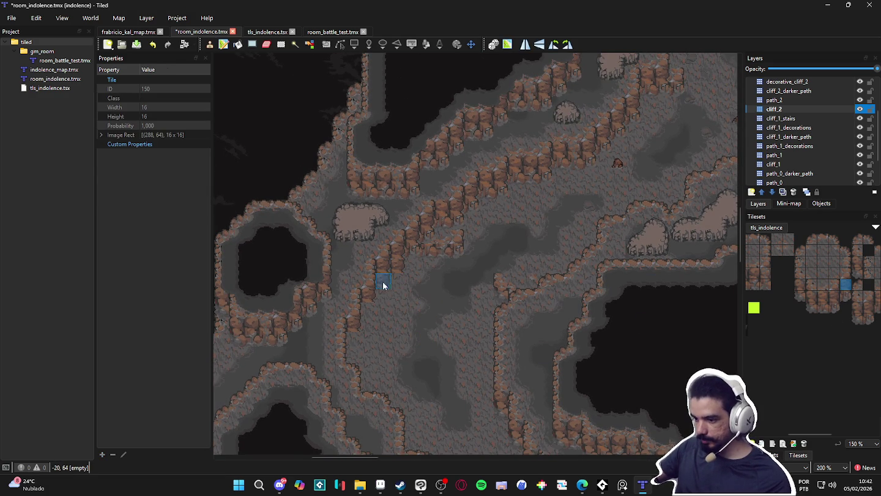
left_click(846, 297)
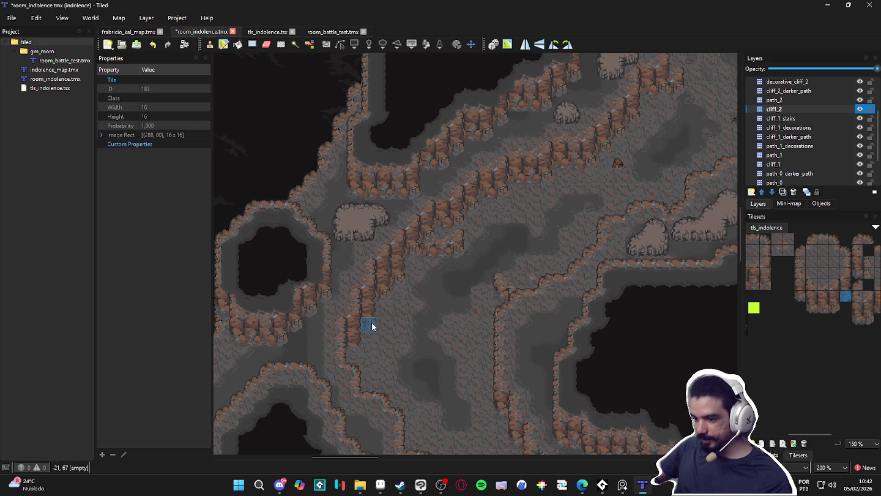
Bring the lower and upper cliff edges into view and switch to Rectangular Select.
scroll(435, 355, "down", 1, "ctrl")
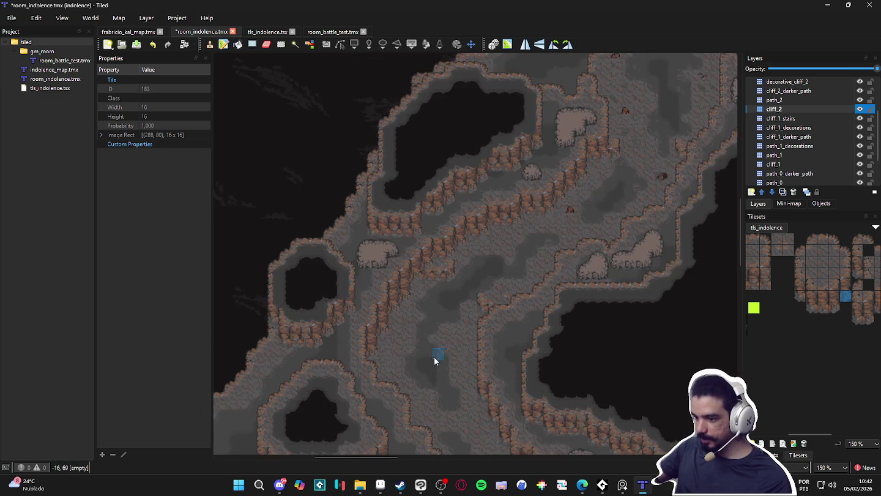
scroll(429, 352, "down", 1)
scroll(438, 367, "up", 2, "ctrl")
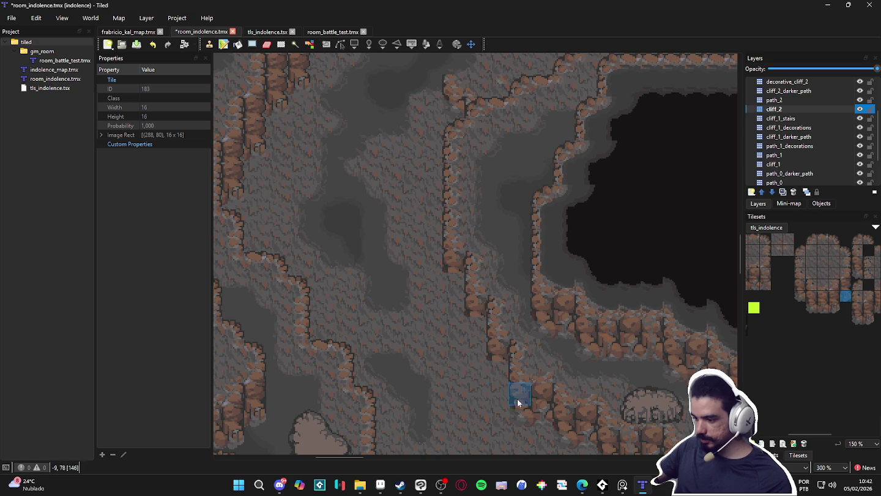
left_click_drag(527, 424, 500, 384)
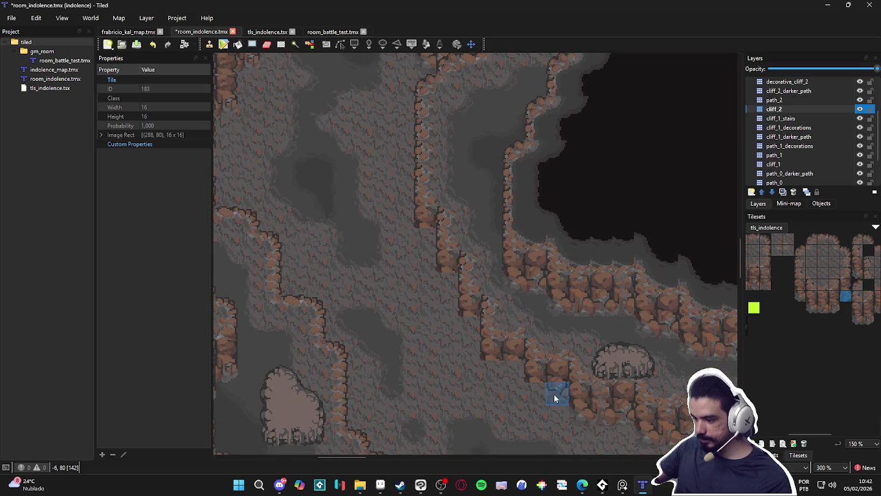
mouse_move(638, 433)
left_mouse_down()
mouse_move(541, 361)
mouse_move(501, 361)
left_mouse_up()
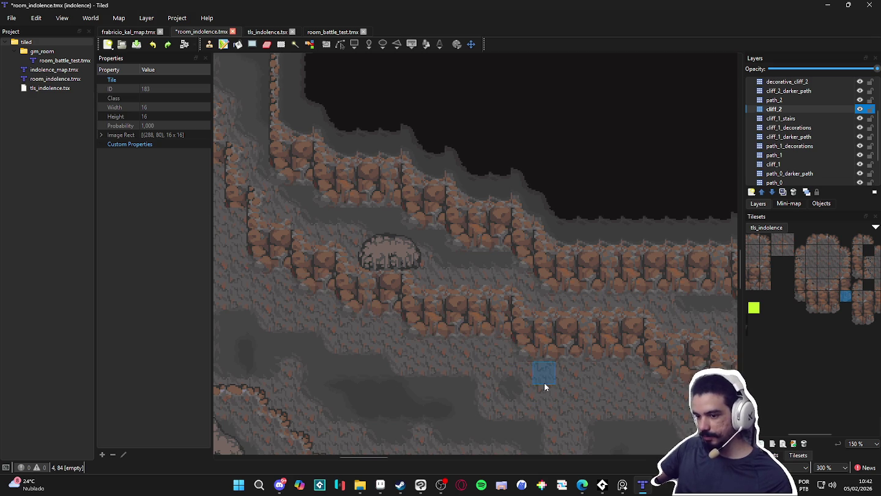
left_click_drag(313, 298, 450, 311)
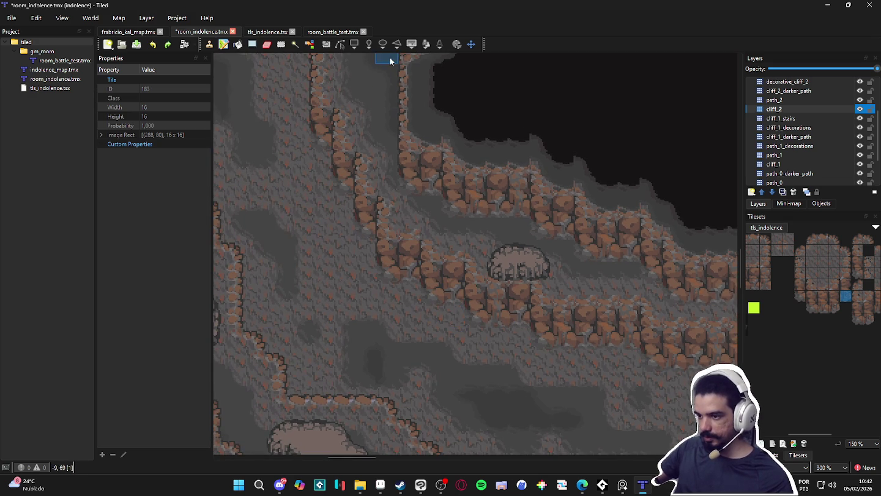
scroll(409, 158, "down", 1)
scroll(409, 158, "up", 1)
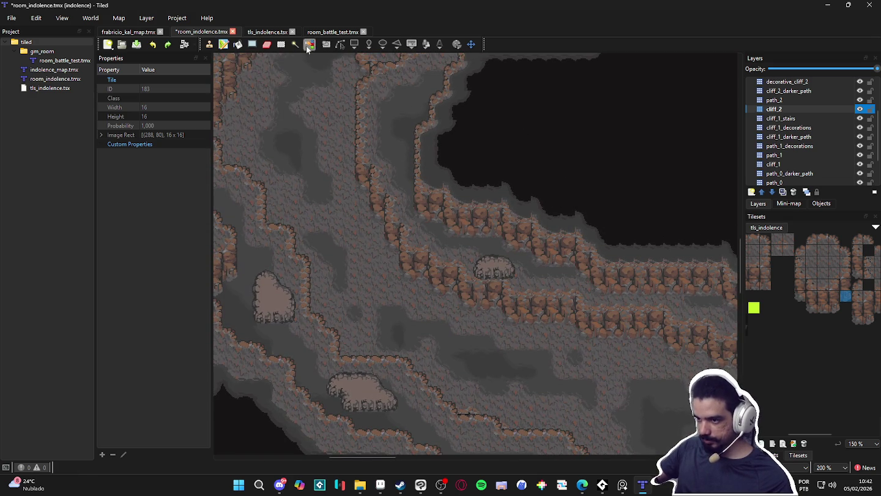
left_click(281, 44)
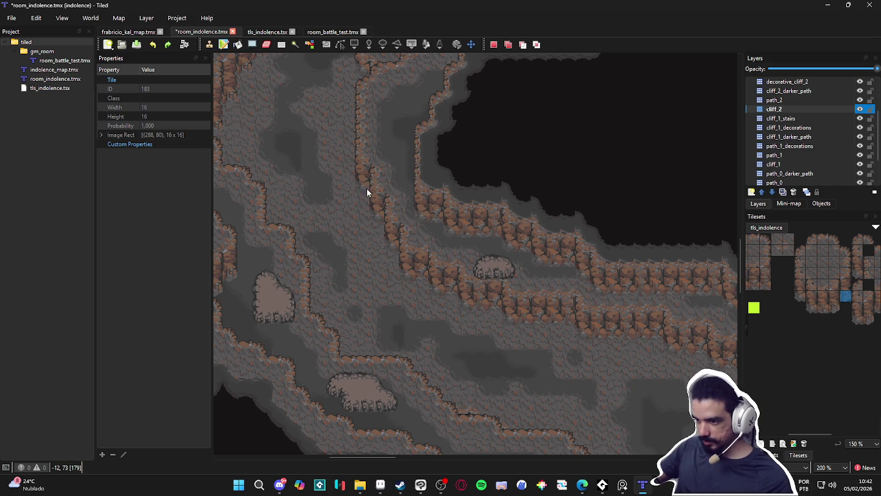
Mark the first stepped 1x2 rectangles down the diagonal cliff edge.
left_click_drag(356, 177, 375, 203)
left_click(360, 174)
left_click_drag(360, 175, 367, 185)
left_click(362, 179)
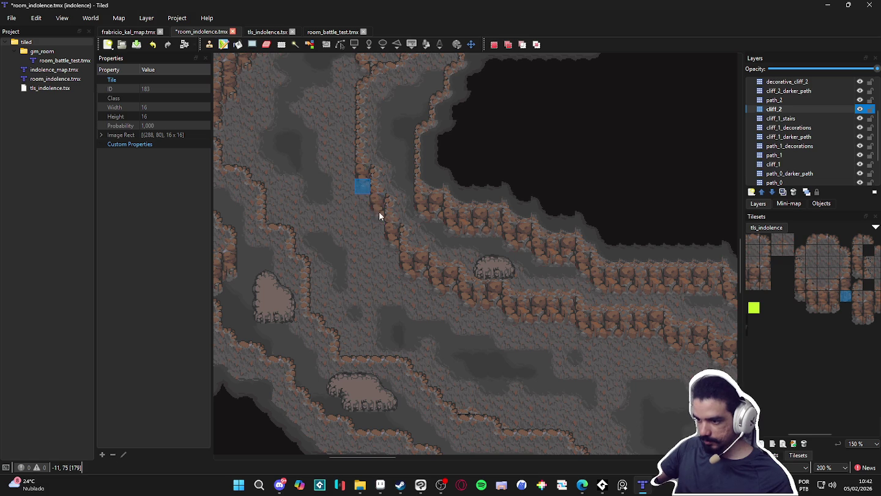
left_click_drag(364, 187, 380, 215)
left_click_drag(389, 227, 394, 246)
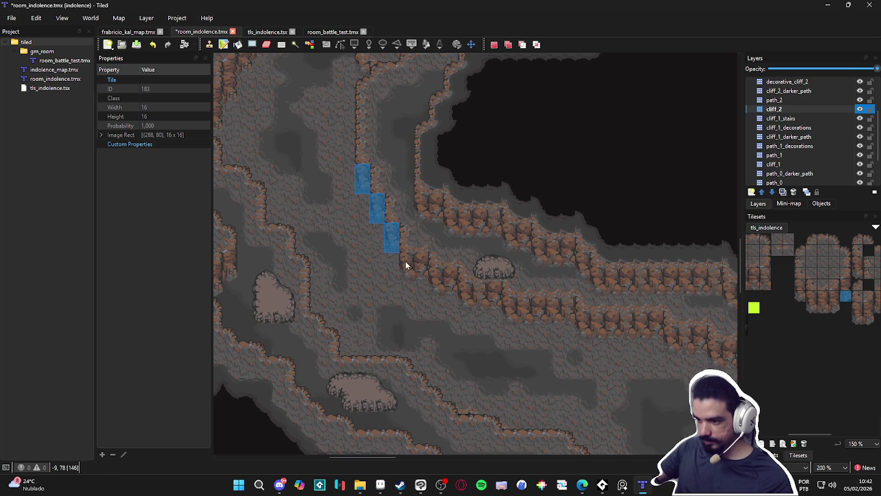
mouse_move(424, 270)
left_mouse_down()
mouse_move(424, 262)
mouse_move(435, 283)
mouse_move(484, 304)
left_mouse_up()
key("ctrl+m")
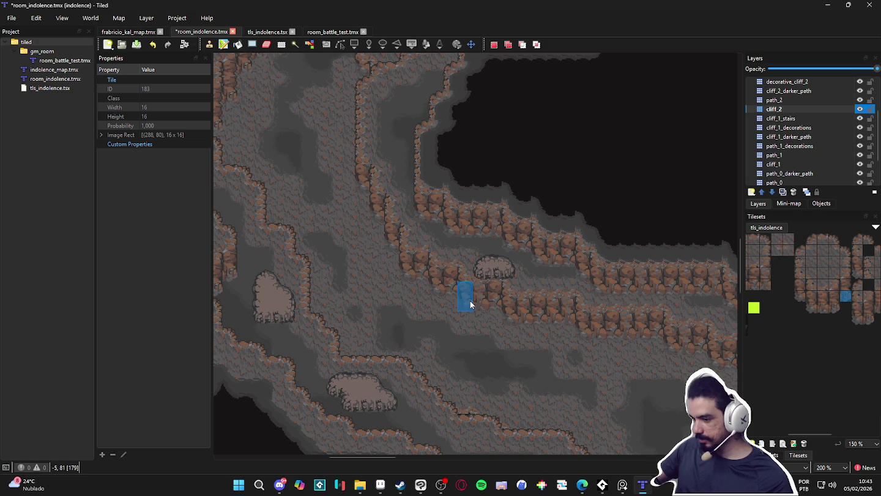
Extend the staircase selection rightward step by step, ending with a long 6x2 bottom step.
left_click(380, 213)
left_click(395, 232)
left_click(411, 270)
left_click(439, 286)
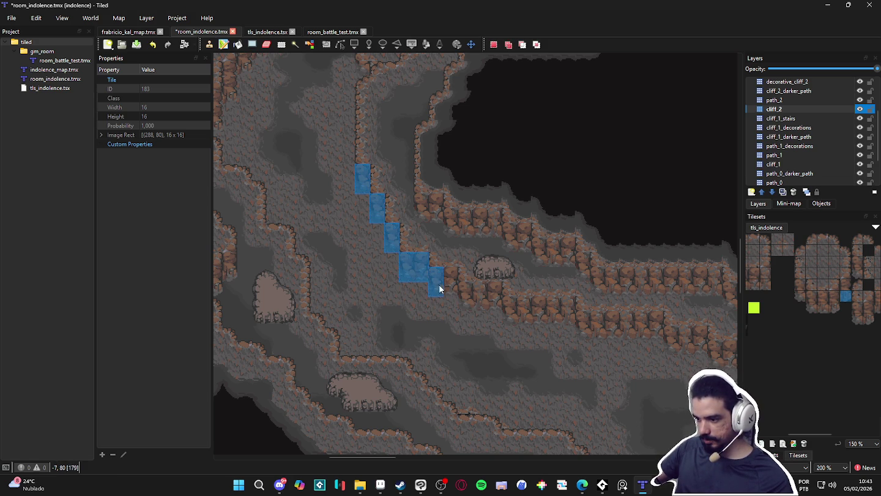
left_click(469, 297)
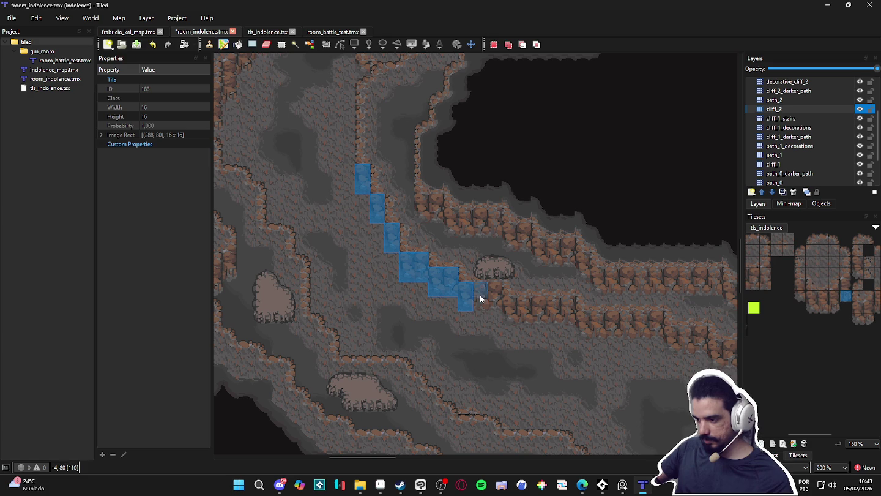
left_click(497, 297)
left_click(511, 309)
mouse_move(531, 313)
left_mouse_down()
mouse_move(550, 307)
mouse_move(552, 316)
left_mouse_up()
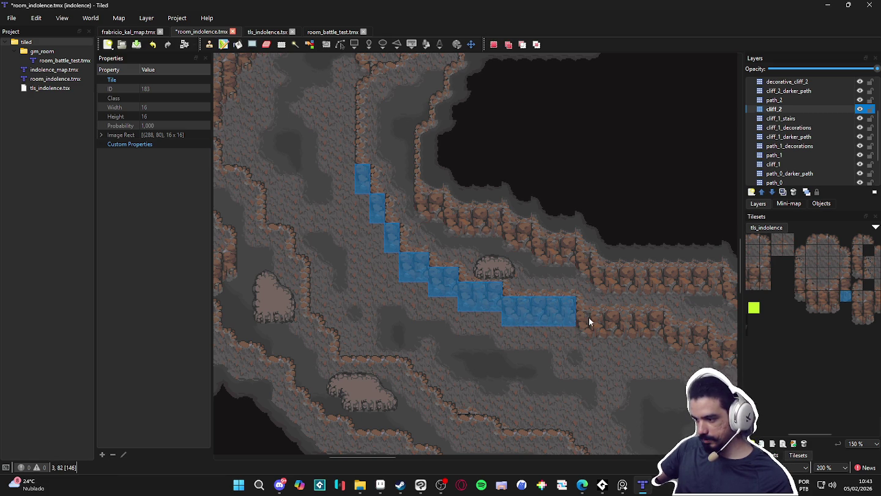
left_click_drag(653, 333, 653, 333)
Copy the staircase-shaped area and paste it as a movable stamp.
scroll(653, 333, "right", 3)
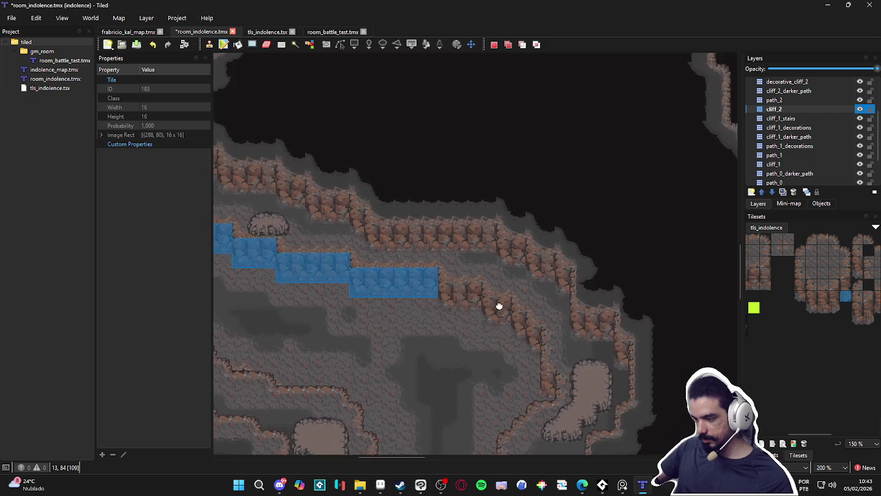
key("ctrl+c")
key("ctrl+v")
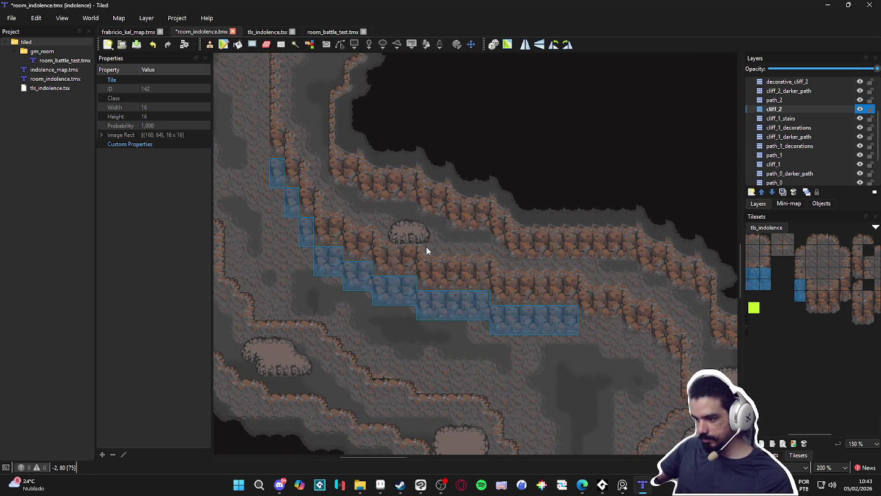
Select the connected cave floor region with the Magic Wand (W).
left_click_drag(441, 352, 482, 394)
scroll(482, 394, "down", 1)
scroll(388, 334, "up", 5)
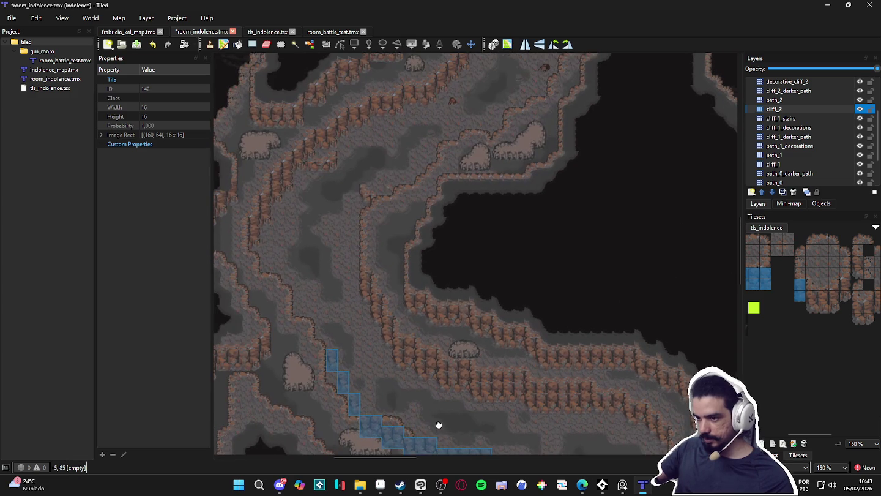
scroll(430, 417, "down", 5)
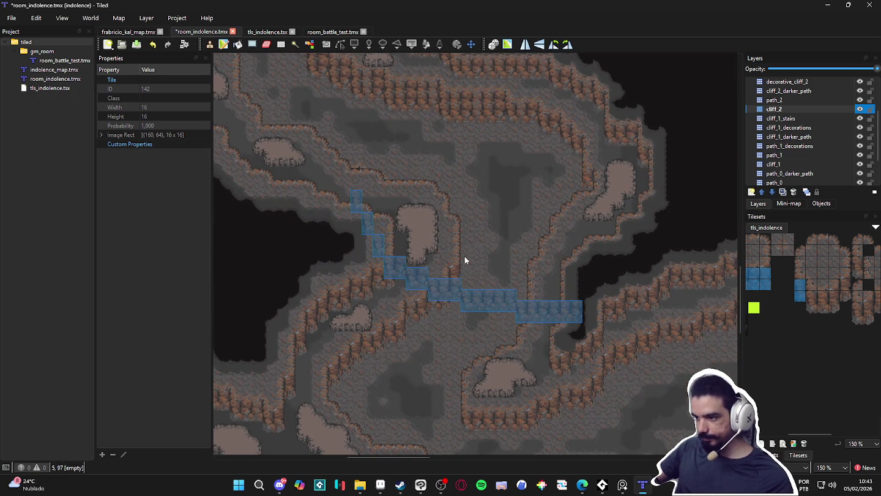
key("w")
left_click(399, 168)
mouse_move(399, 169)
left_mouse_down()
mouse_move(478, 355)
mouse_move(452, 355)
mouse_move(427, 266)
mouse_move(435, 284)
left_mouse_up()
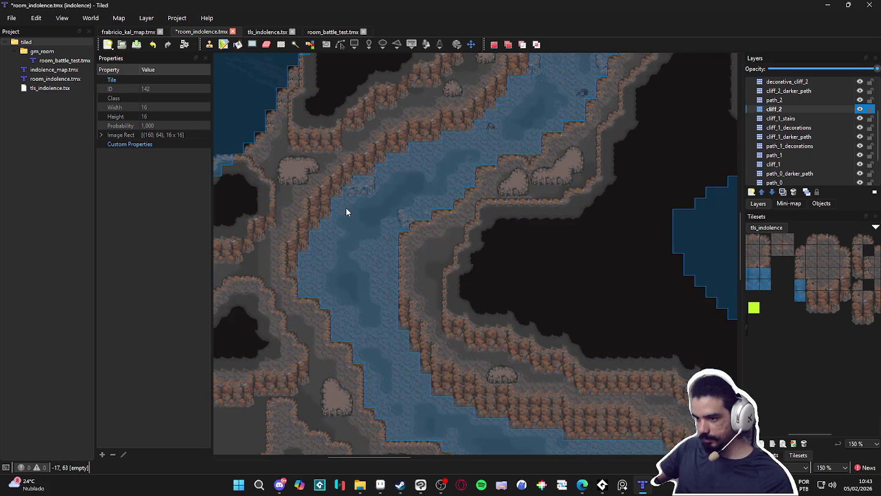
Return to the Stamp Brush for painting single cliff tiles on cliff_2.
left_click(223, 47)
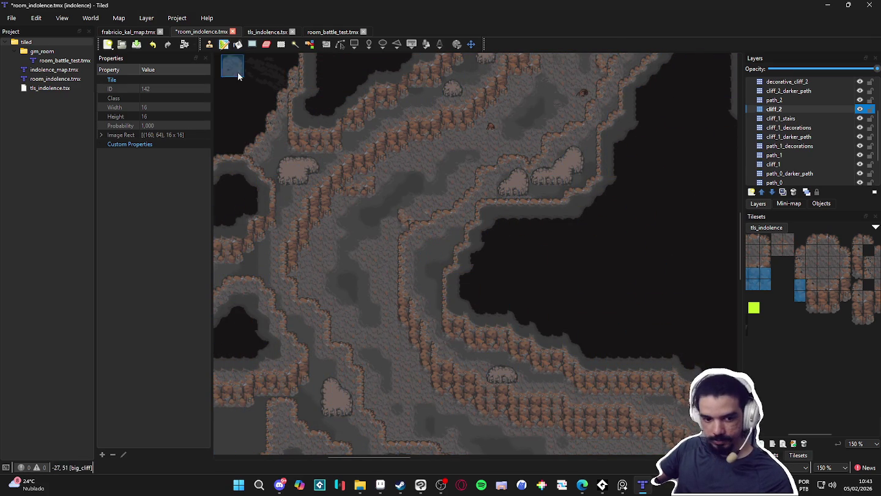
scroll(422, 219, "down", 2)
left_click_drag(423, 215, 416, 190)
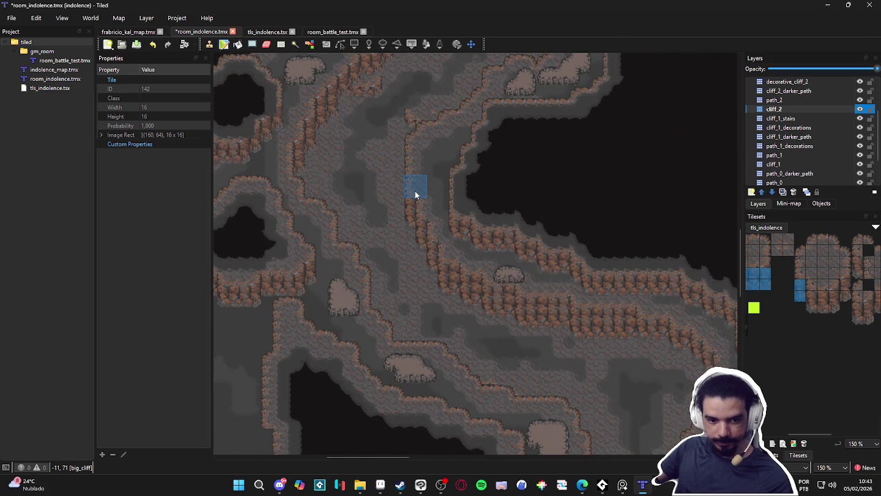
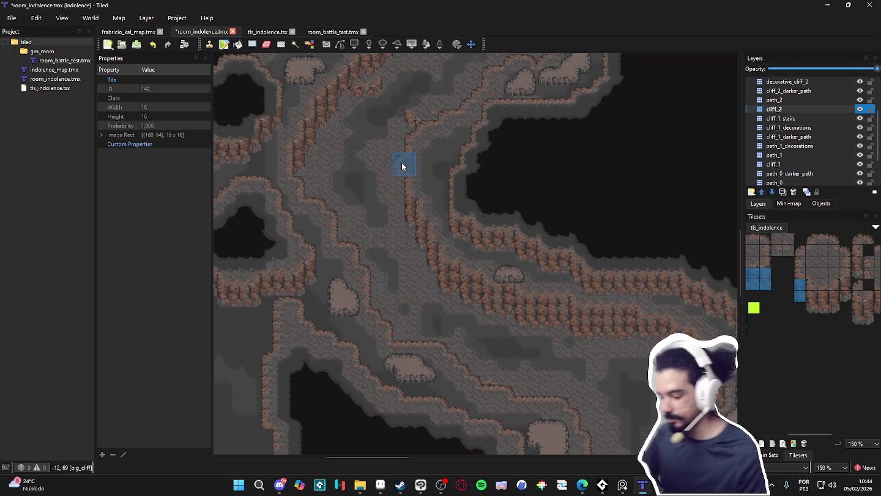
Take a three-tile-wide cliff strip (tiles 108–110) from tls_indolence as the stamp brush.
left_click_drag(513, 356, 482, 345)
left_click(786, 274)
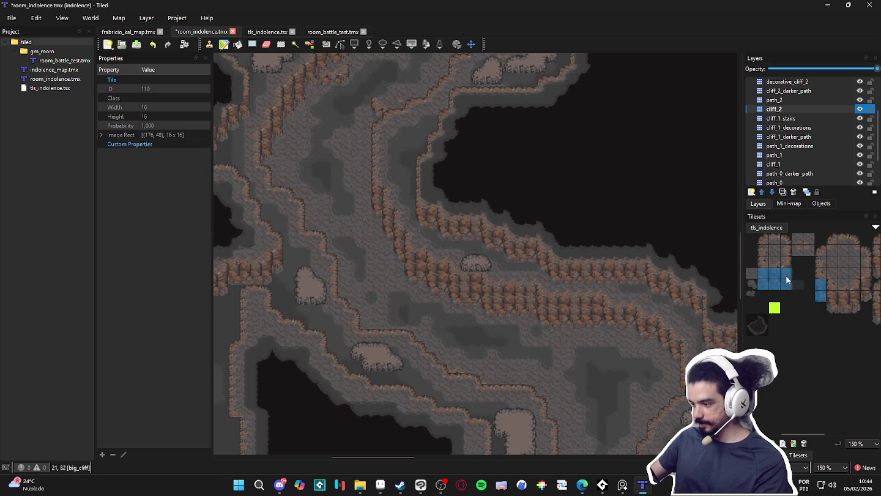
scroll(489, 309, "up", 2, "ctrl")
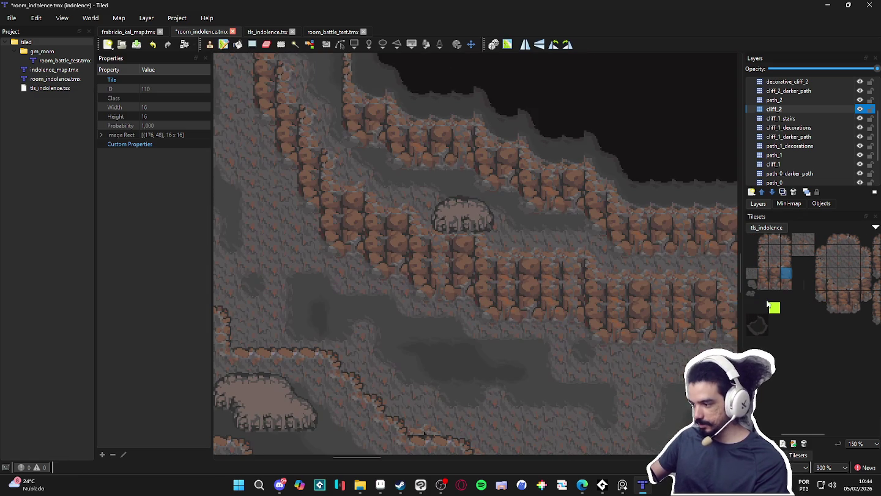
left_click(774, 276)
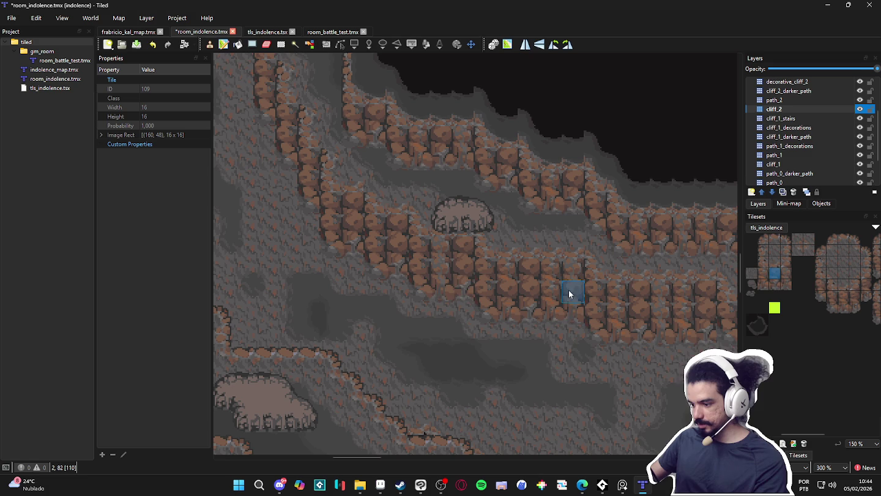
left_click_drag(786, 275, 766, 273)
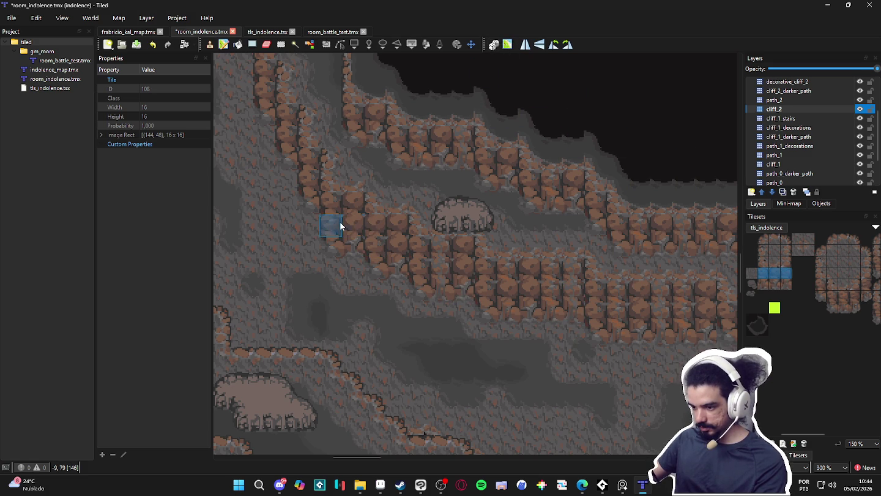
Browse the tileset and pick a different single cliff tile to paint with.
scroll(395, 272, "up", 2)
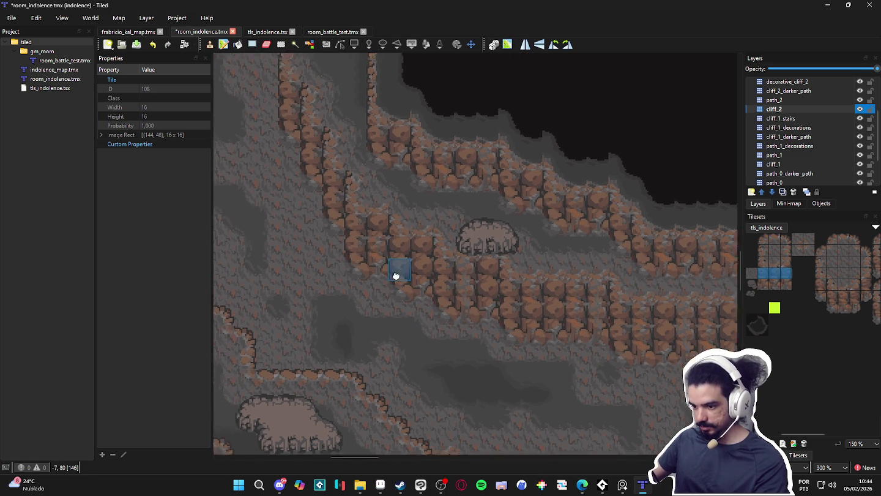
scroll(367, 248, "right", 3)
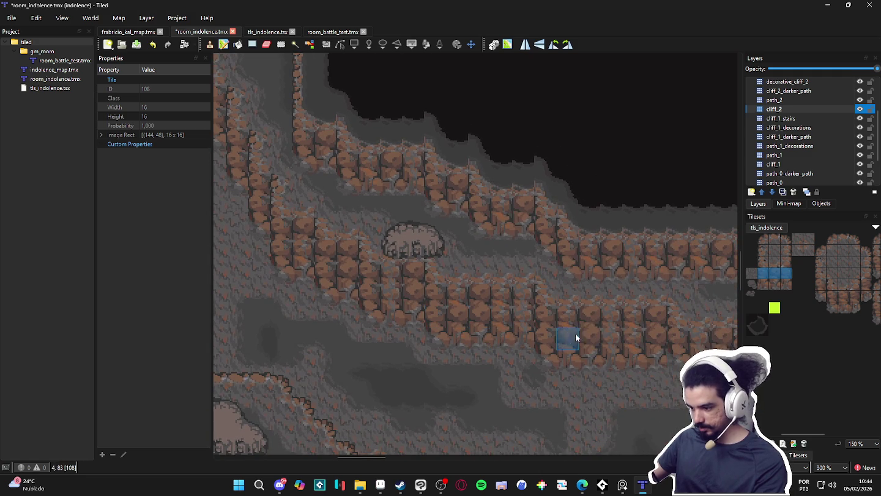
scroll(644, 348, "down", 2)
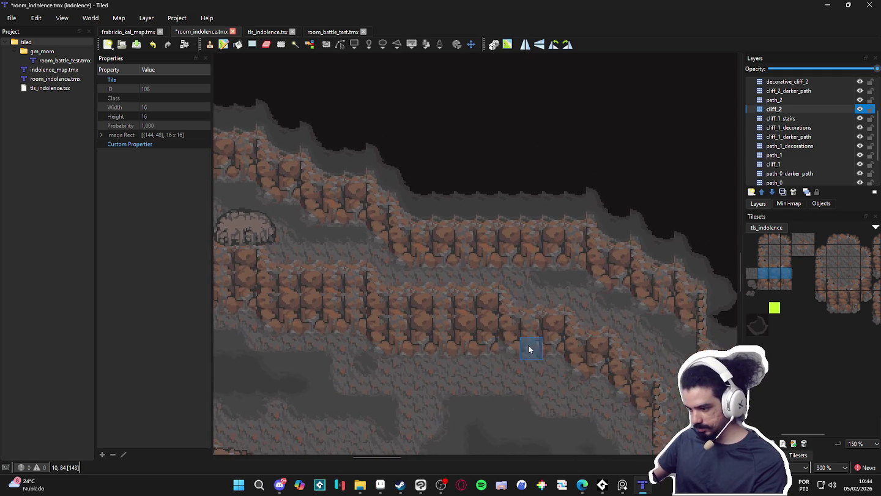
scroll(419, 305, "up", 1)
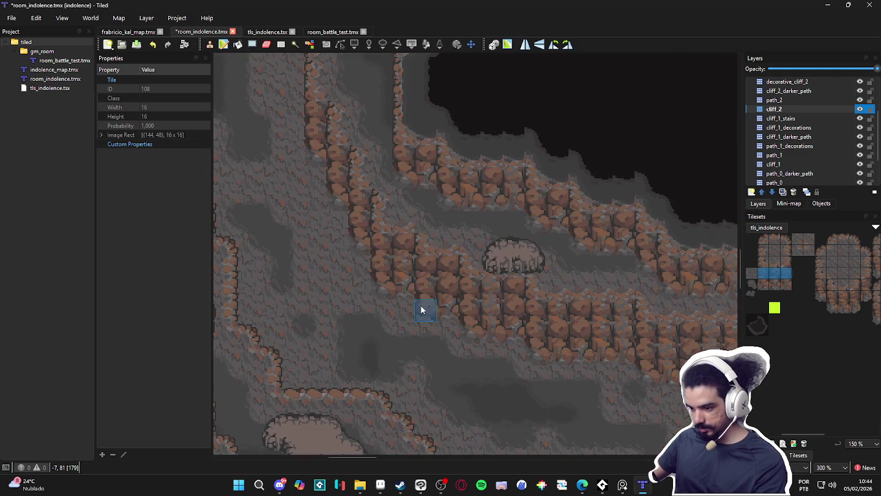
scroll(419, 303, "up", 1)
scroll(483, 306, "down", 1)
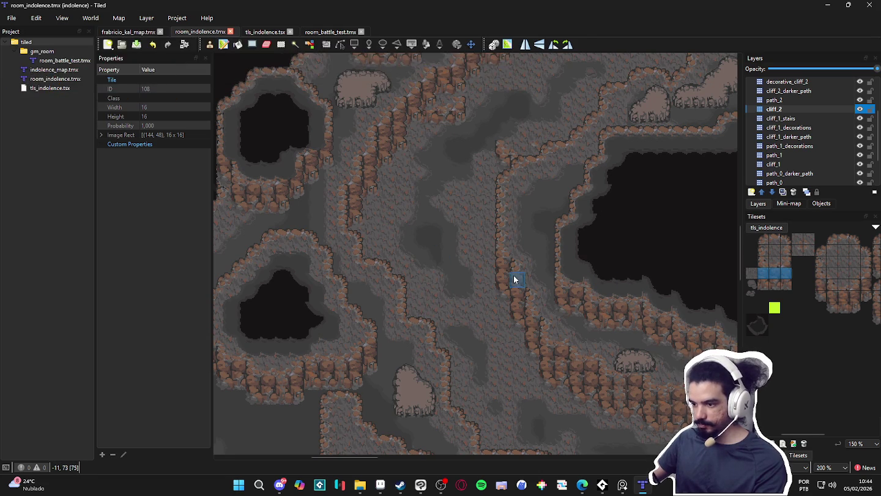
left_click(785, 295)
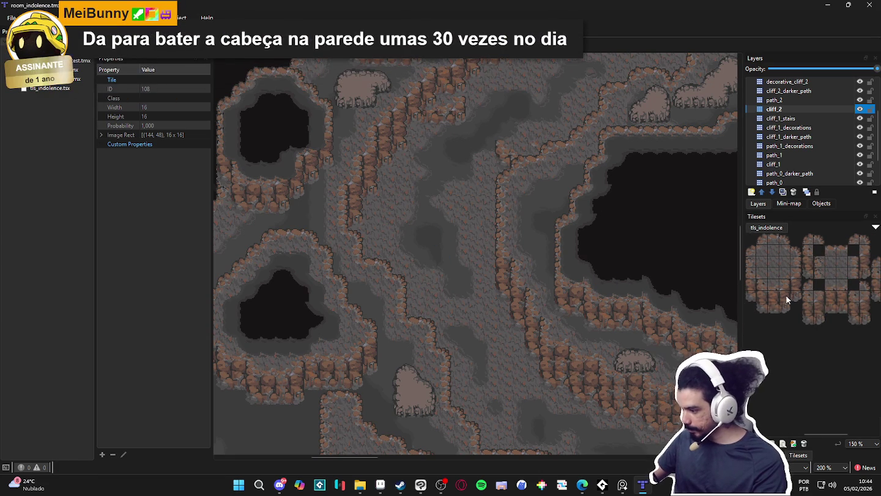
Stamp cliff tile 182 onto the map, save room_indolence, and make path_1 the active layer.
left_click(388, 135)
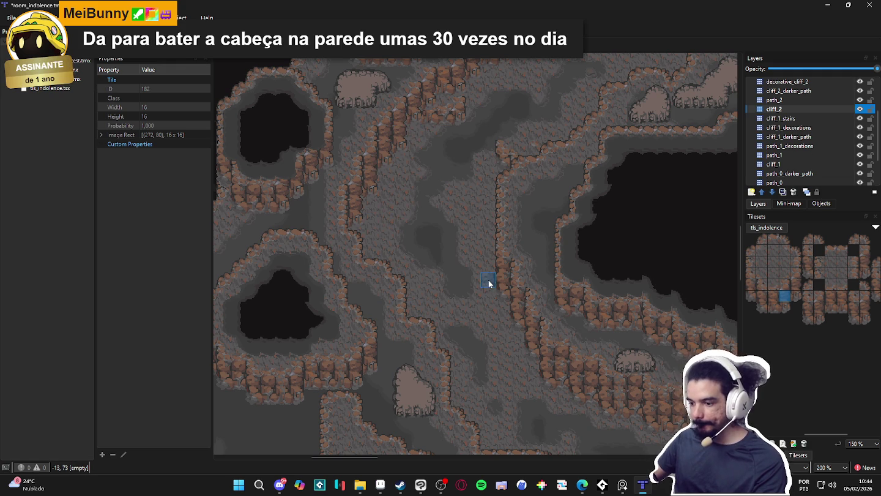
key("ctrl+s")
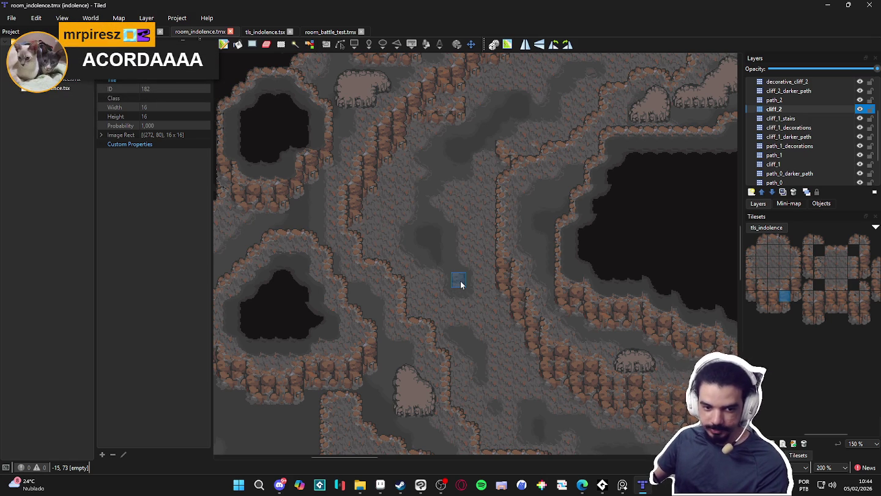
scroll(437, 284, "down", 1, "ctrl")
scroll(404, 340, "right", 2)
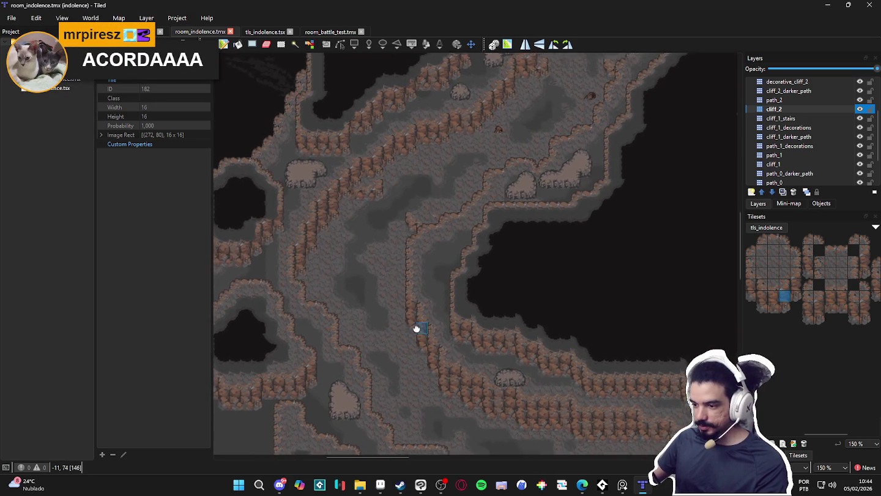
scroll(435, 331, "up", 3)
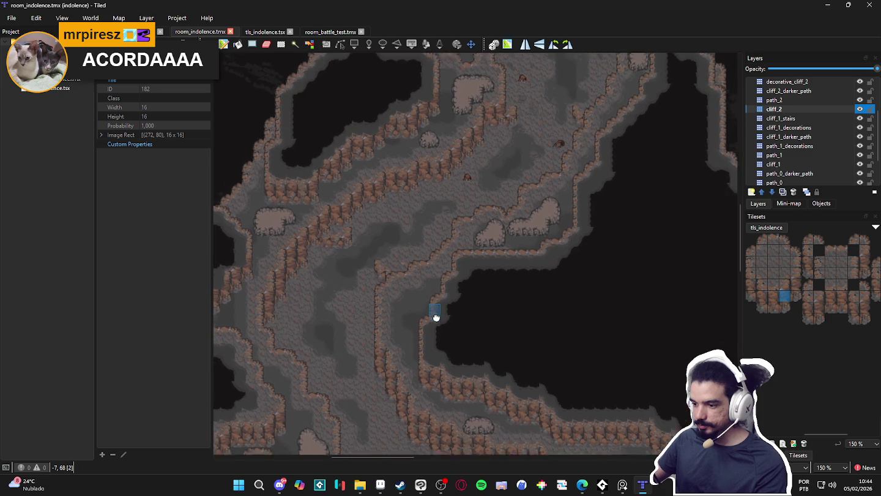
scroll(448, 281, "up", 3)
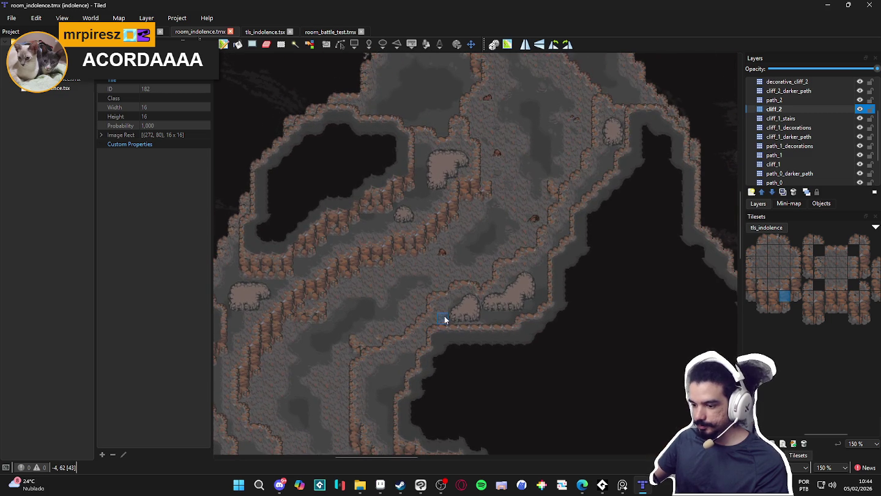
scroll(484, 269, "down", 3)
scroll(483, 269, "up", 3)
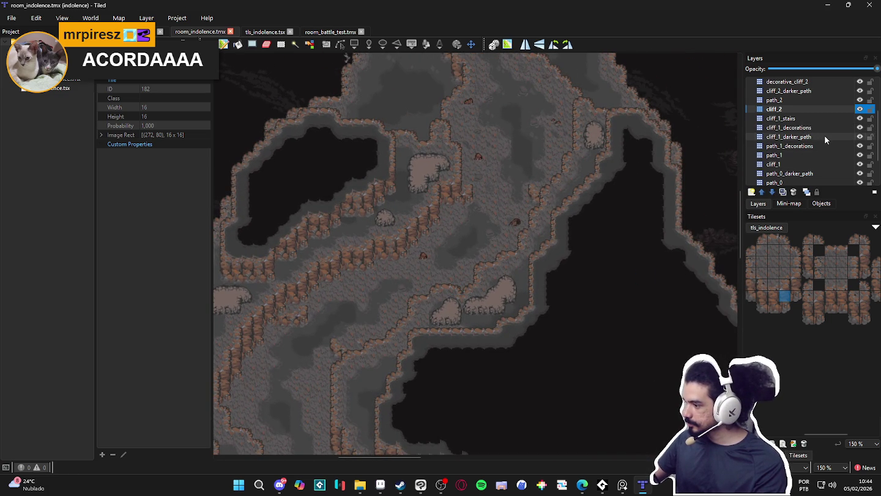
left_click(815, 155)
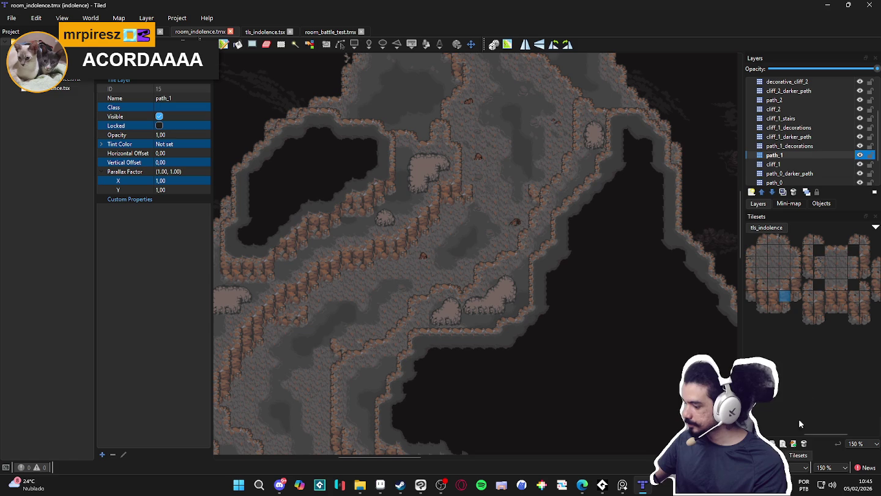
Paint mud_path terrain over the path near the map centre on path_1.
left_click(763, 454)
left_click(780, 337)
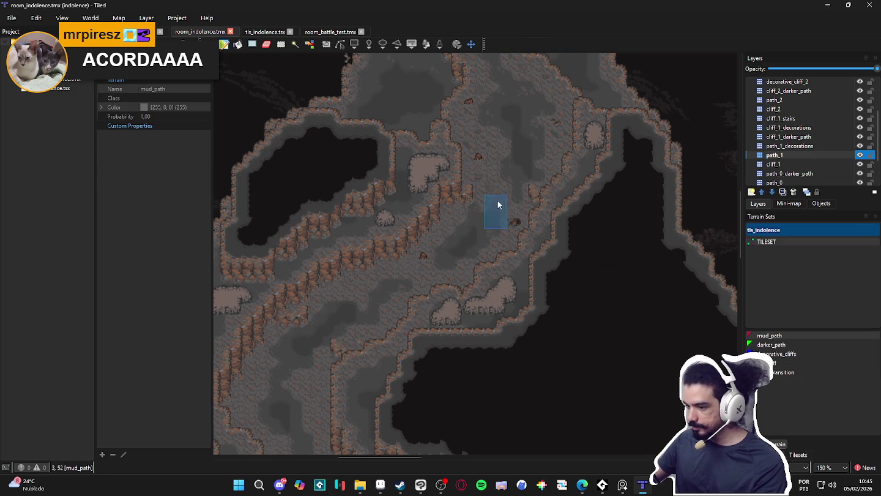
mouse_move(513, 187)
left_mouse_down()
mouse_move(492, 212)
mouse_move(482, 209)
mouse_move(497, 220)
left_mouse_up()
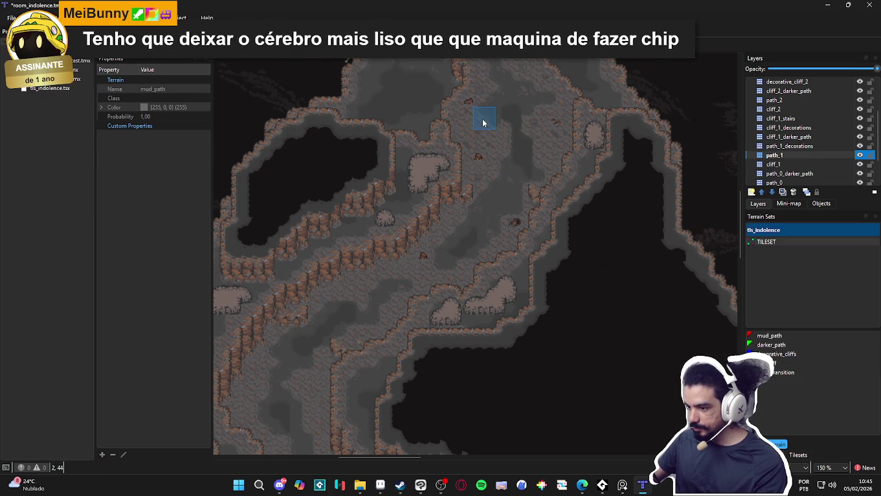
On cliff_1_darker_path, save and paint darker_path terrain onto the central path.
key("ctrl+Page_Up")
key("ctrl+Page_Up")
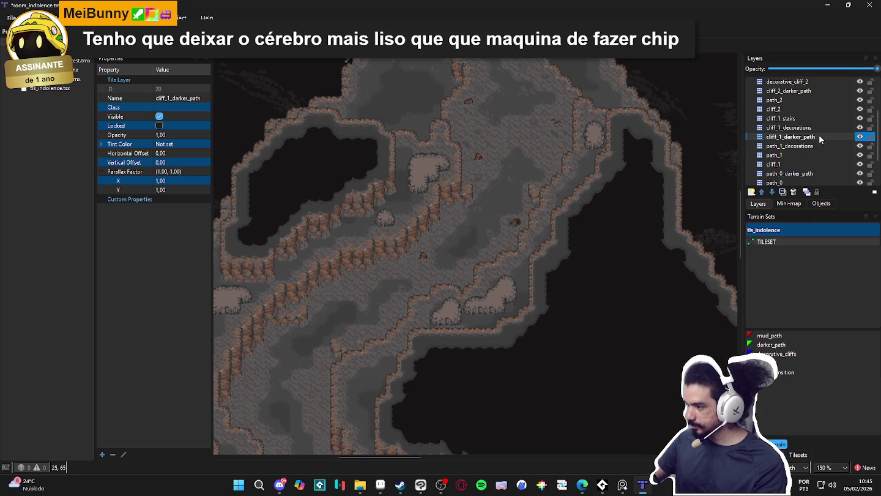
left_click(791, 346)
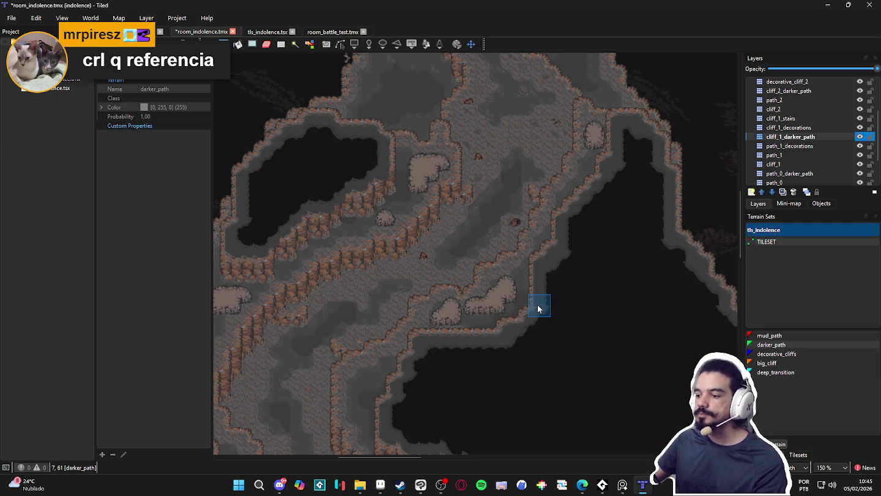
key("ctrl+s")
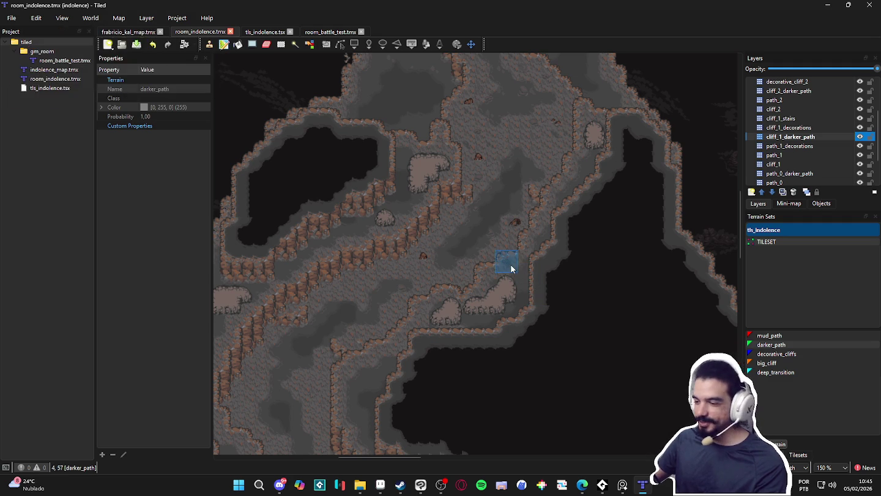
left_click(470, 242)
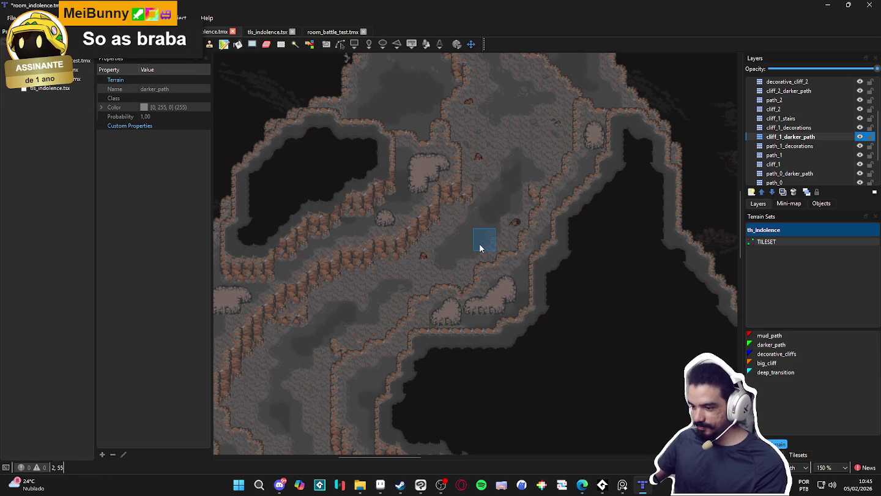
Return to the path_1 layer with mud_path as the terrain.
left_click(852, 146)
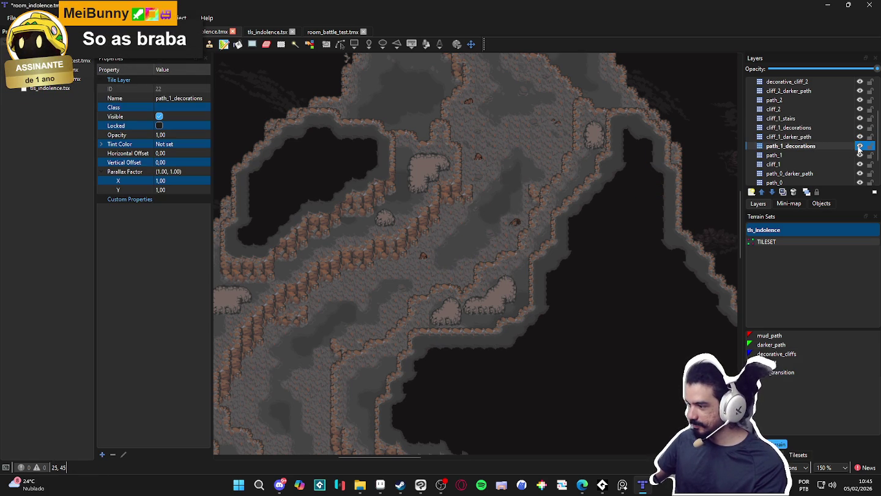
left_click(852, 156)
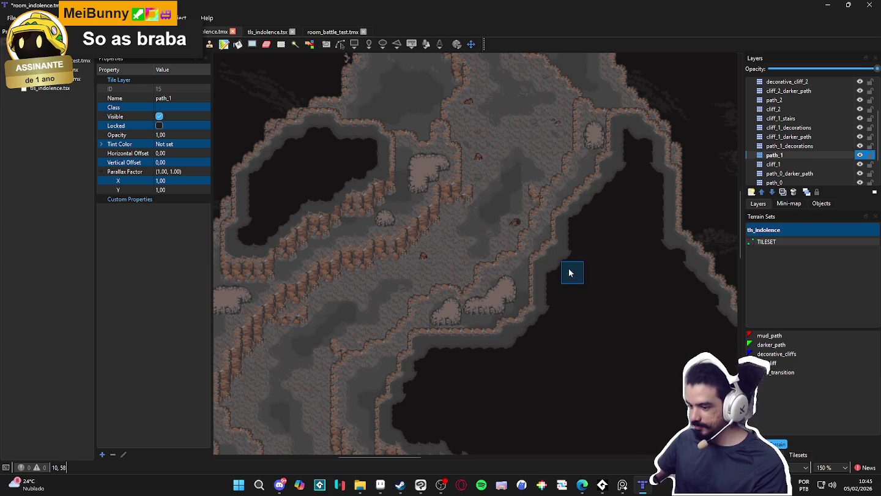
left_click(794, 335)
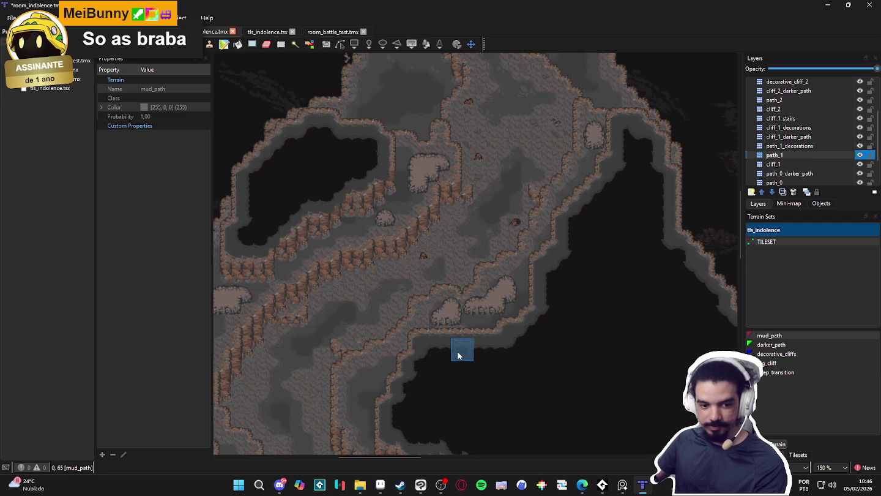
Bring the cave's lower cliffs into view and select the cliff_1_stairs layer.
left_click_drag(459, 353, 472, 360)
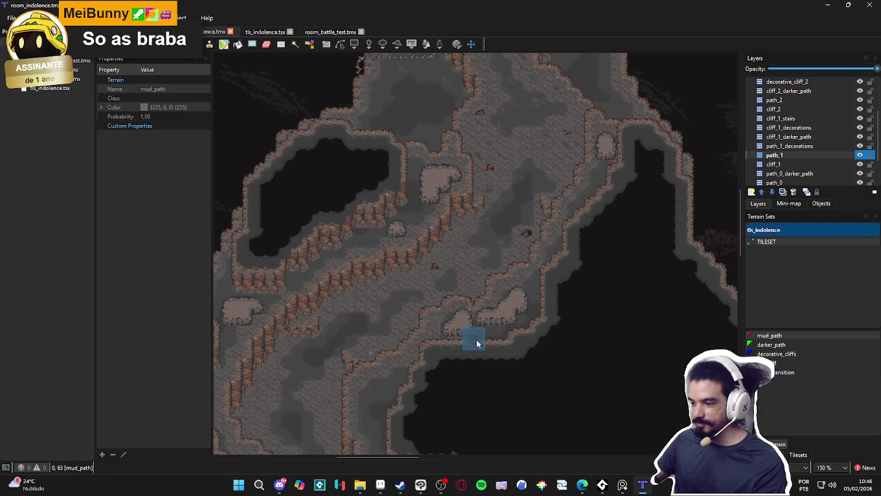
scroll(508, 285, "down", 2)
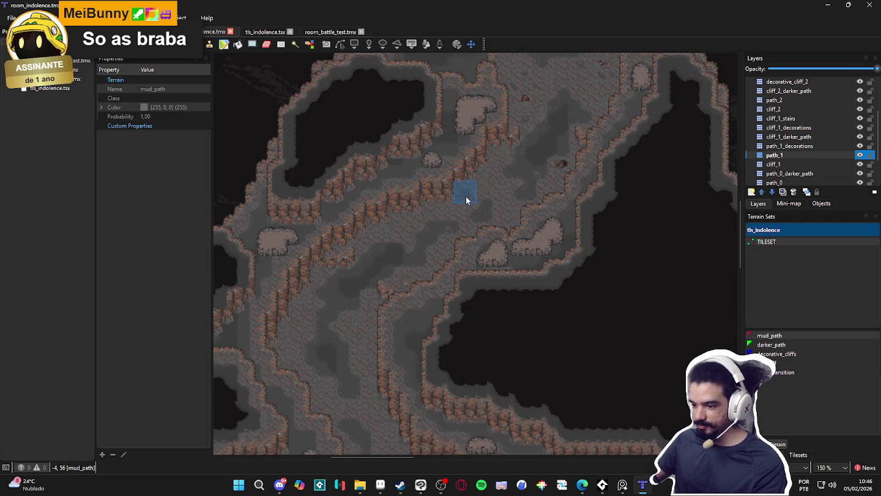
scroll(467, 197, "up", 2)
scroll(465, 291, "down", 2)
scroll(483, 321, "up", 2)
scroll(487, 333, "down", 2)
mouse_move(472, 300)
left_mouse_down()
mouse_move(484, 262)
mouse_move(462, 312)
left_mouse_up()
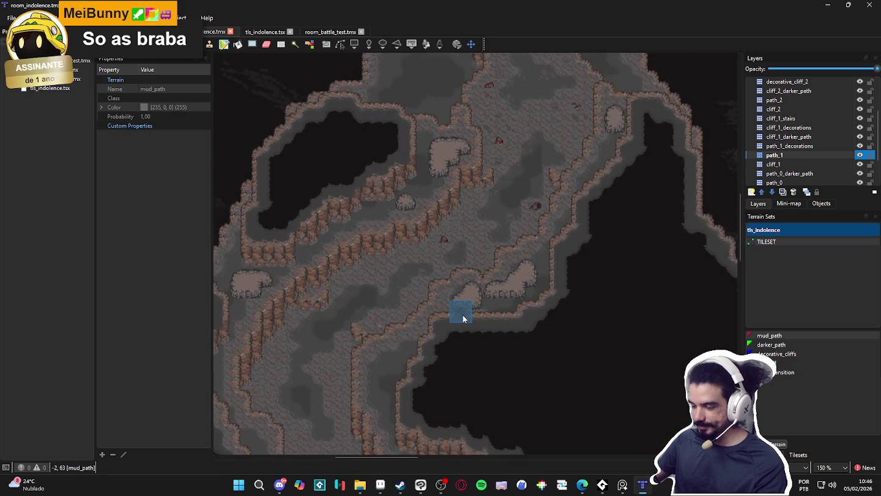
scroll(465, 281, "up", 2)
scroll(464, 281, "down", 2)
left_click_drag(452, 355, 454, 252)
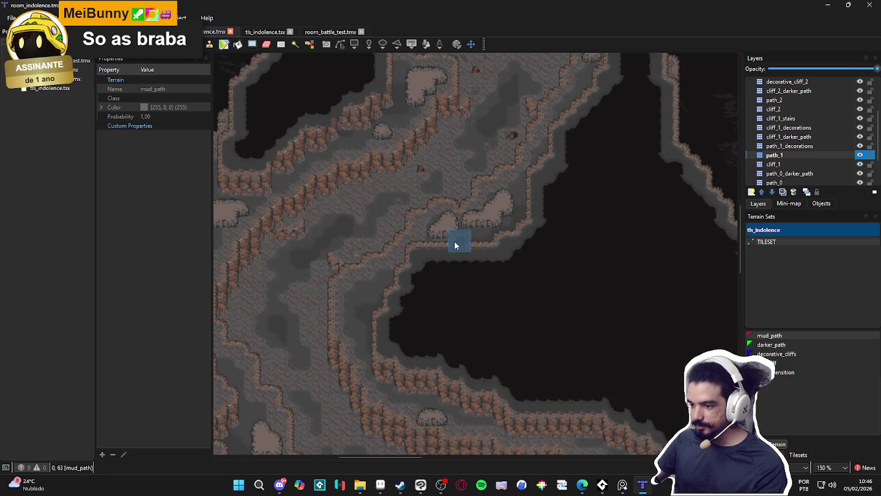
scroll(458, 251, "up", 2)
scroll(466, 311, "down", 2)
left_click_drag(432, 345, 441, 238)
scroll(440, 238, "up", 2)
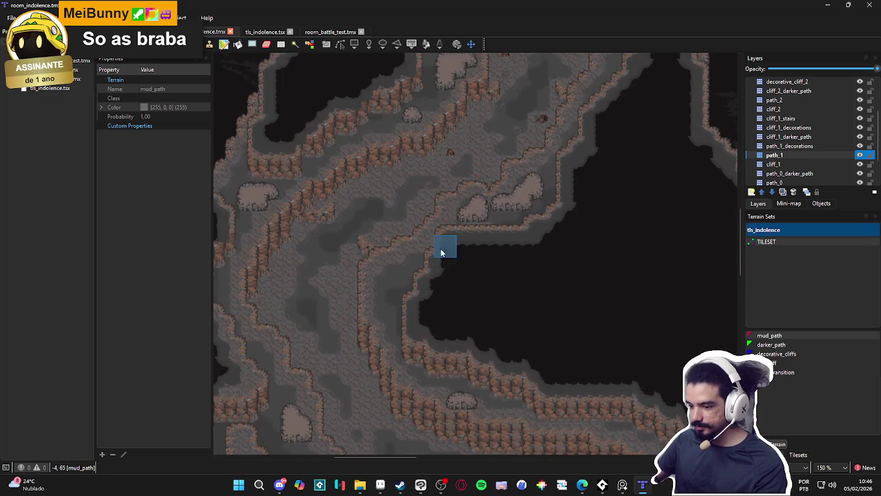
scroll(444, 315, "down", 2)
left_click_drag(445, 315, 442, 232)
scroll(442, 233, "up", 2)
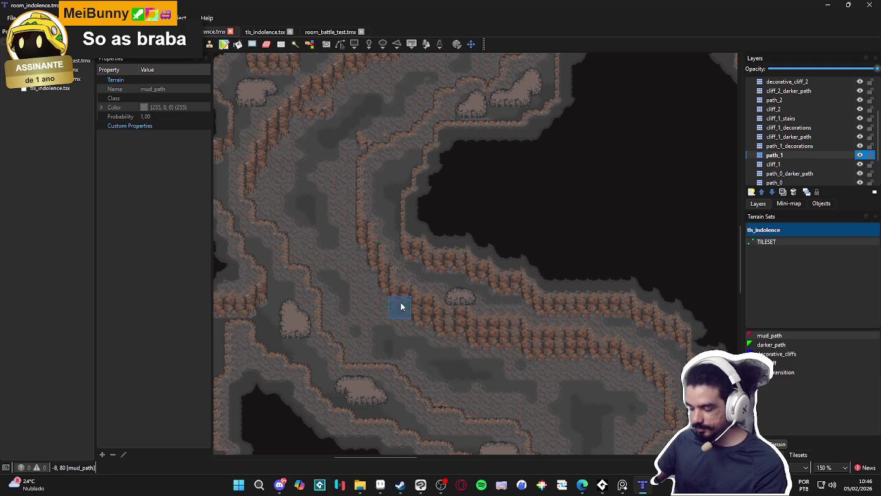
scroll(809, 176, "down", 1)
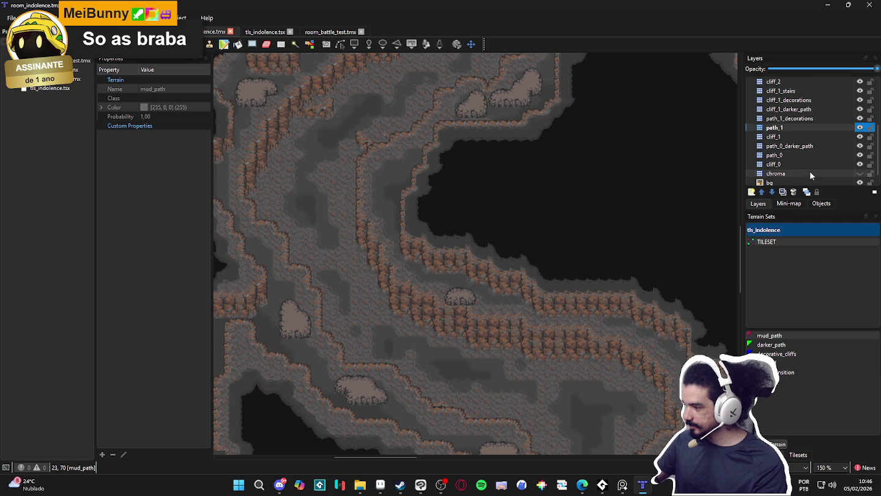
left_click(817, 92)
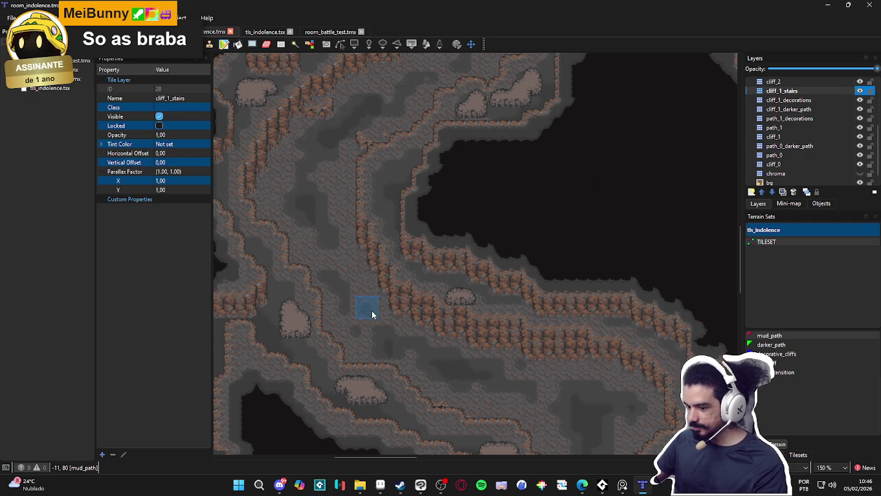
scroll(398, 294, "up", 2)
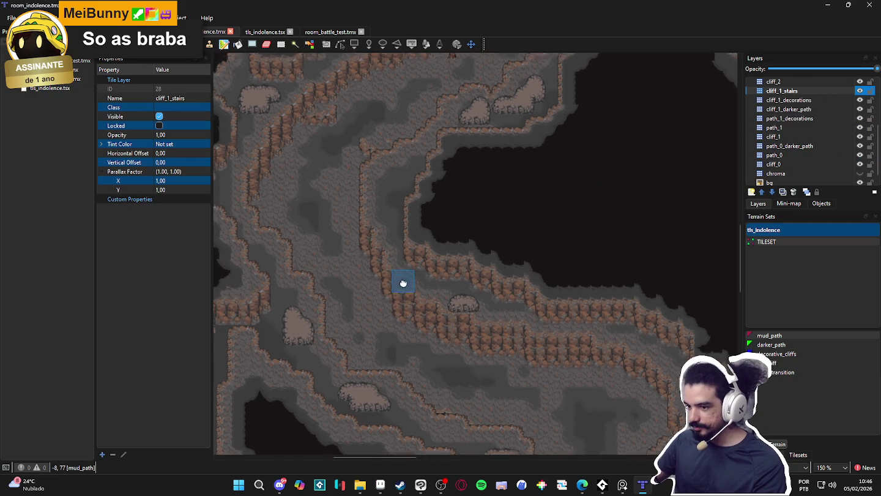